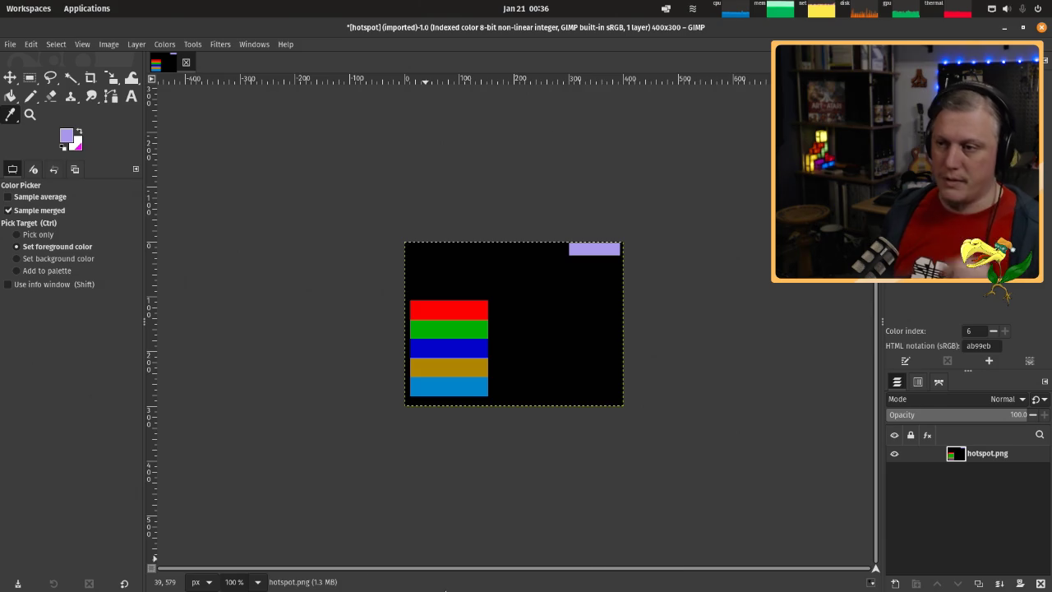
# Zoom the hotspot image to 200% in GIMP, then minimize GIMP.
pyautogui.click(258, 582)
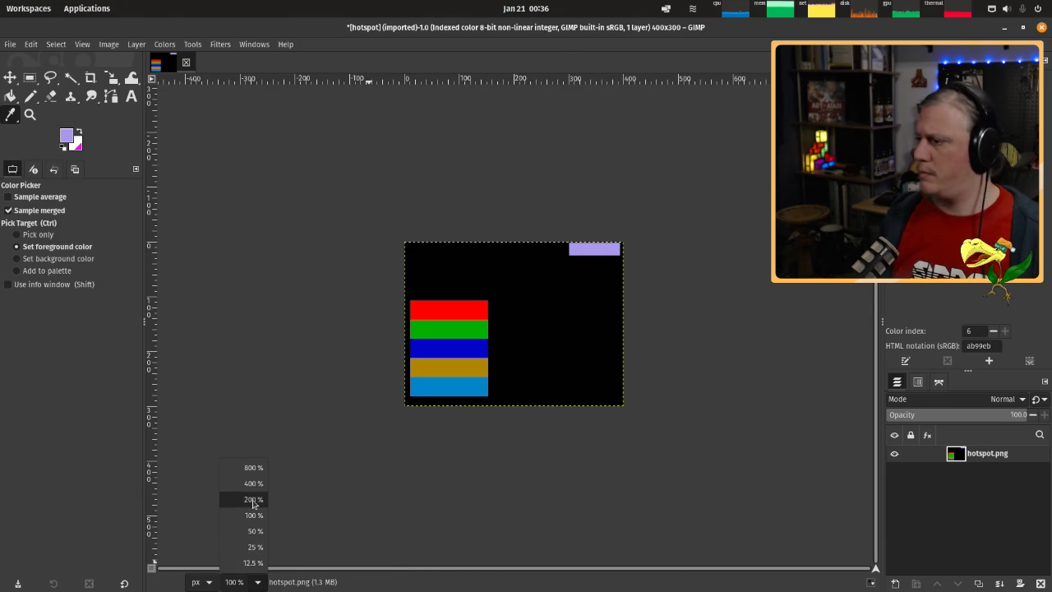
pyautogui.click(253, 501)
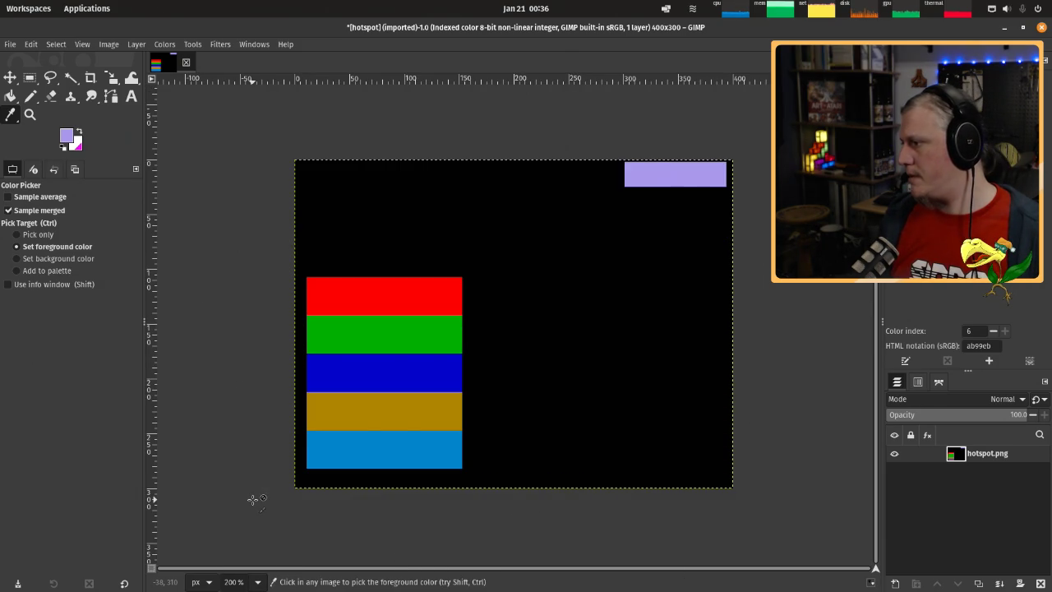
pyautogui.click(1003, 28)
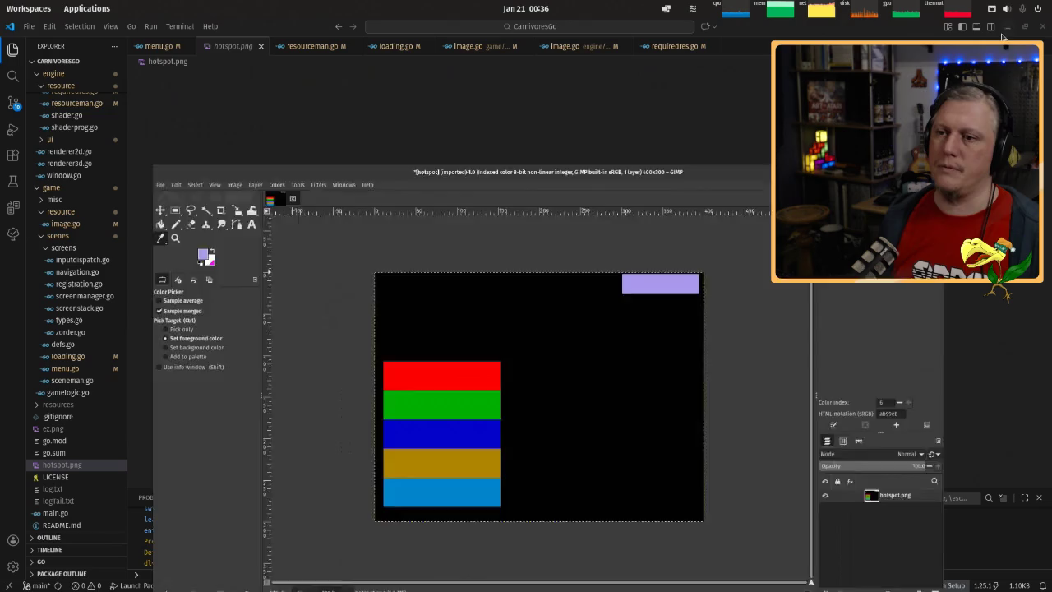
# Close the hotspot.png preview in VS Code and scroll up to menu.go's resource-loading code.
pyautogui.click(261, 46)
pyautogui.click(372, 400)
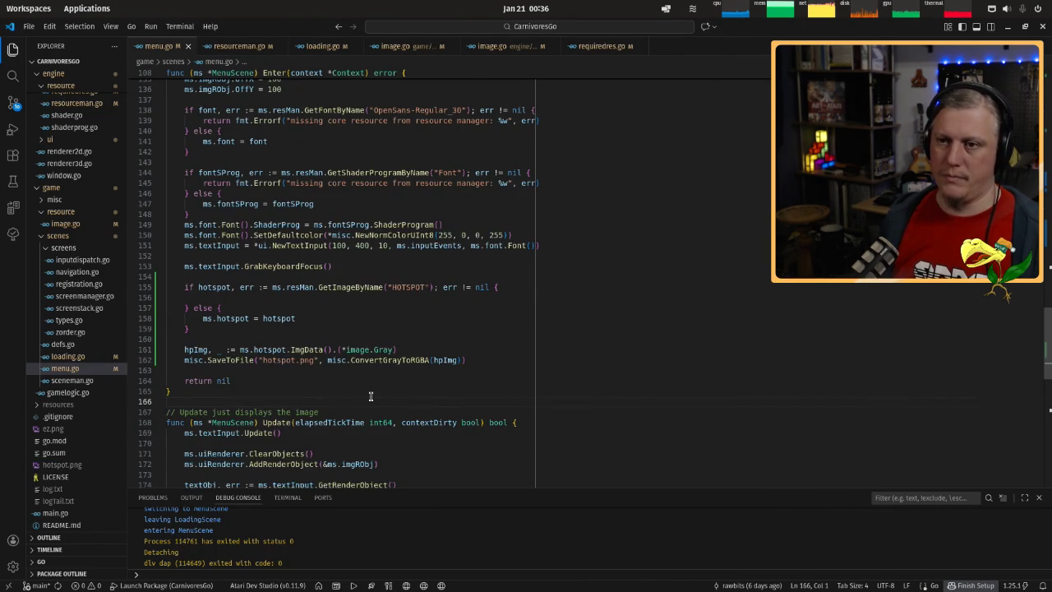
pyautogui.scroll(6, 371, 396)
pyautogui.scroll(8, 371, 396)
pyautogui.scroll(2, 370, 396)
pyautogui.scroll(1, 370, 396)
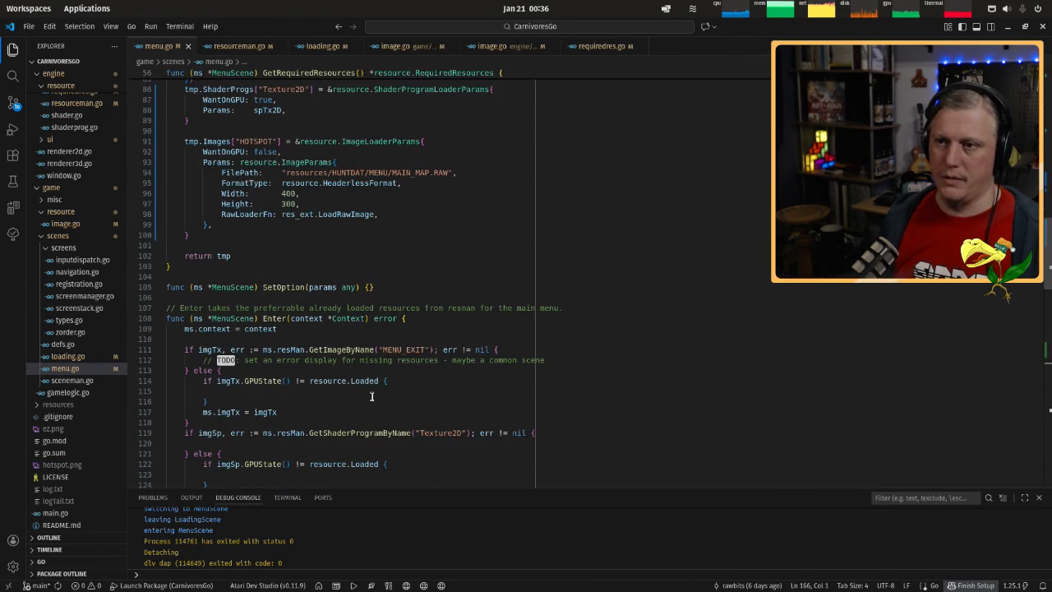
pyautogui.scroll(4, 372, 397)
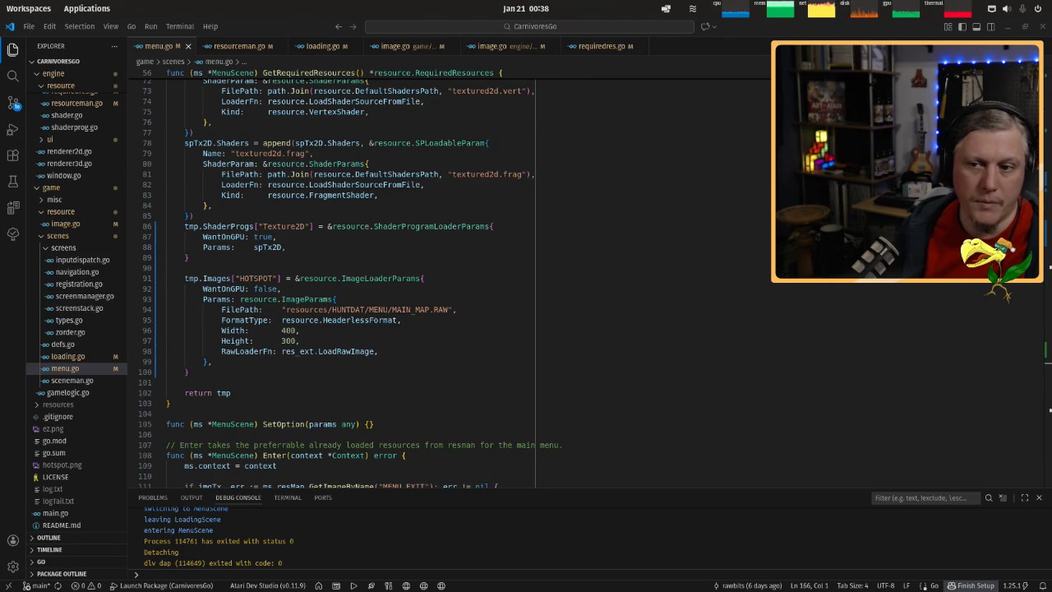
# Select MAIN_MAP in the HOTSPOT FilePath string on line 94 of menu.go.
pyautogui.doubleClick(403, 309)
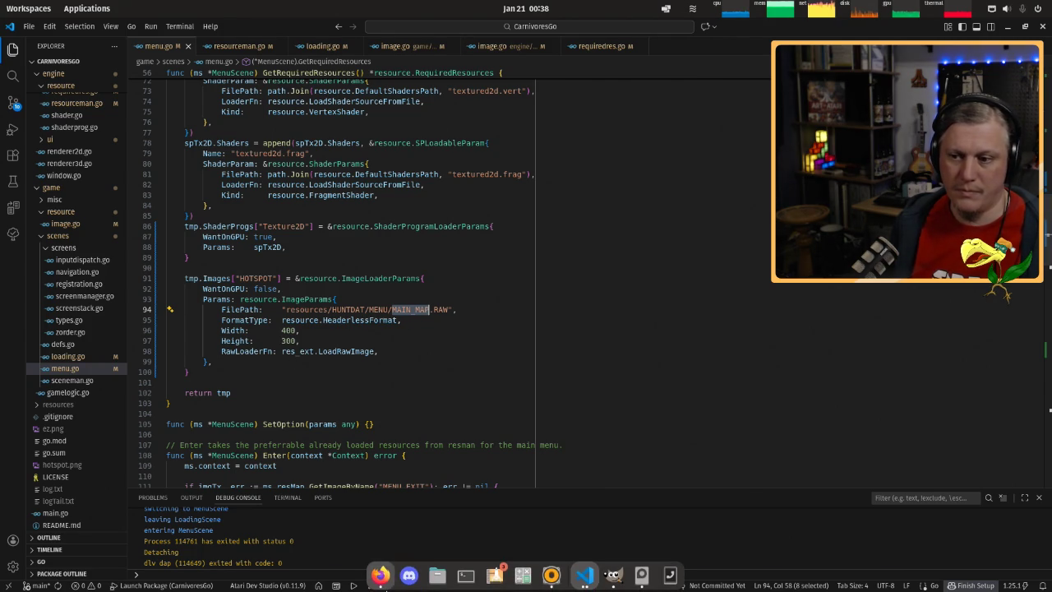
# Rename hotspot.png to MAIN_MAP.png in the Files manager and close it.
pyautogui.click(436, 576)
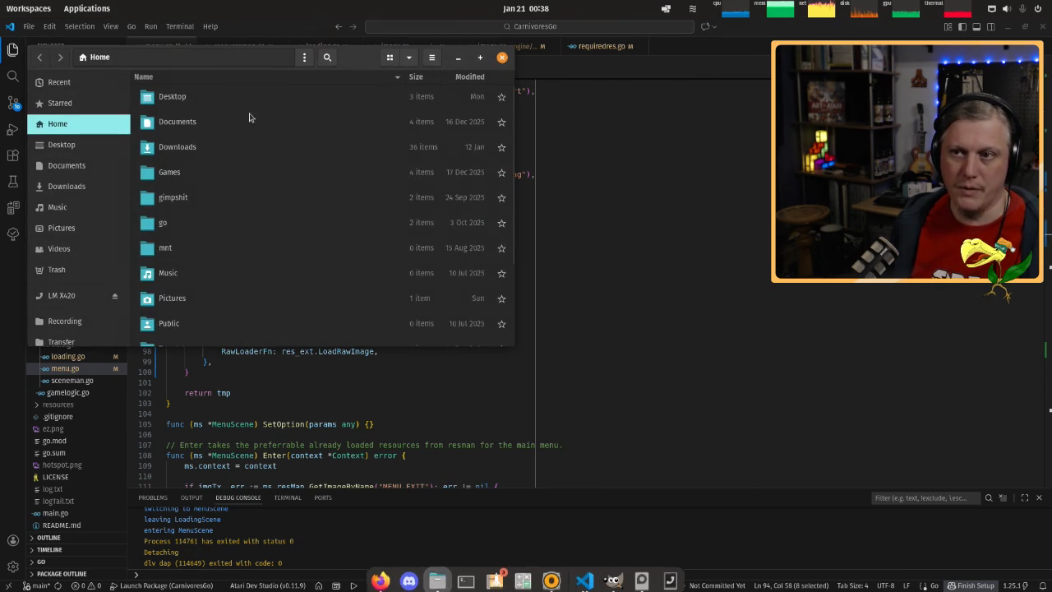
pyautogui.hotkey('ctrl', 'w')
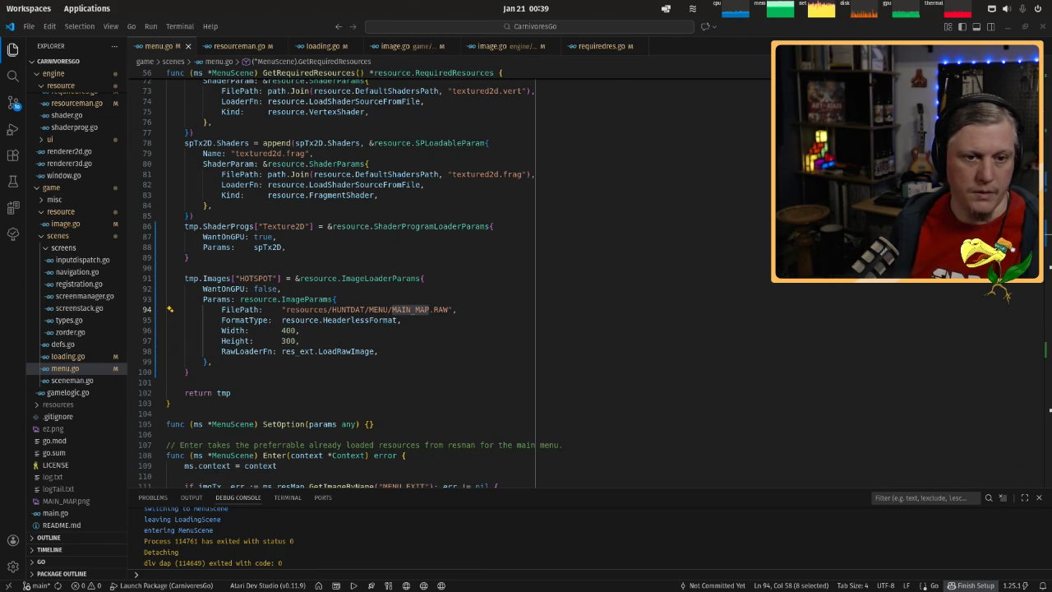
# Change the HOTSPOT path from MAIN_MAP to M2_MAP.RAW, save, and run the game once.
pyautogui.click(410, 309)
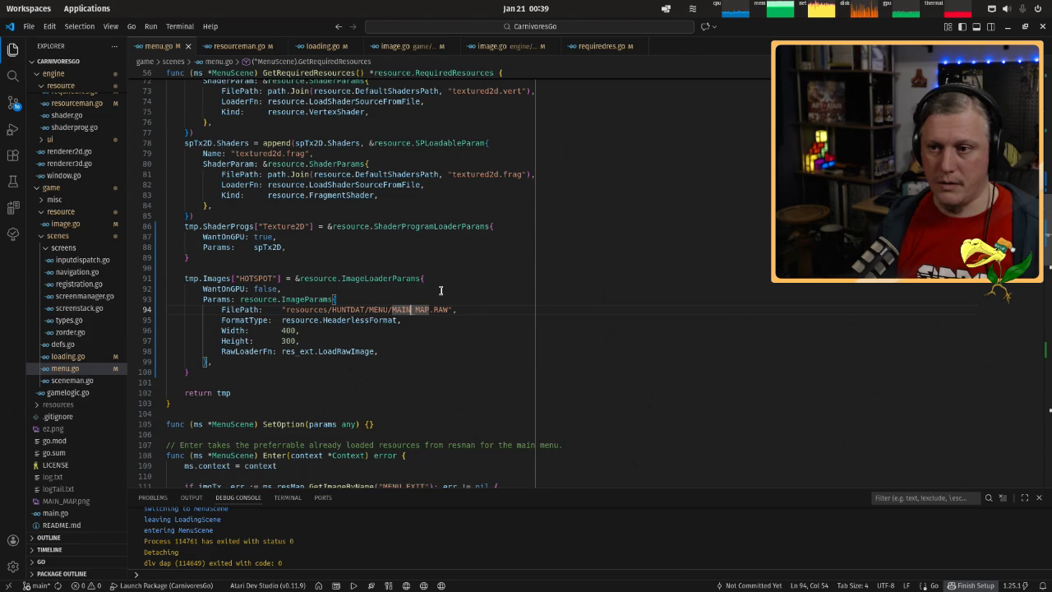
pyautogui.press('BackSpace')
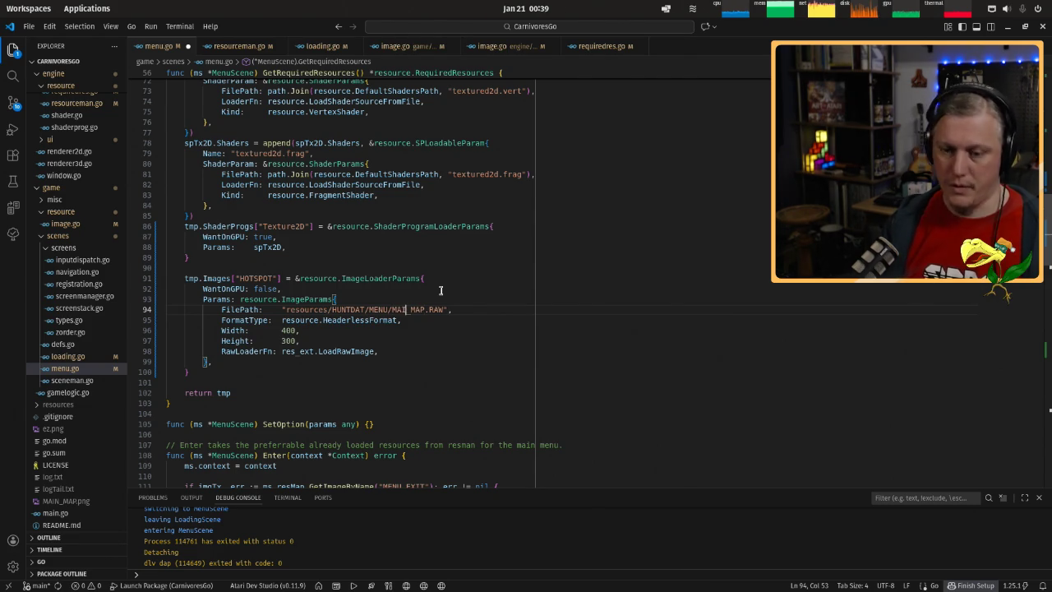
pyautogui.press('BackSpace')
pyautogui.press('BackSpace')
pyautogui.write('2')
pyautogui.hotkey('ctrl', 's')
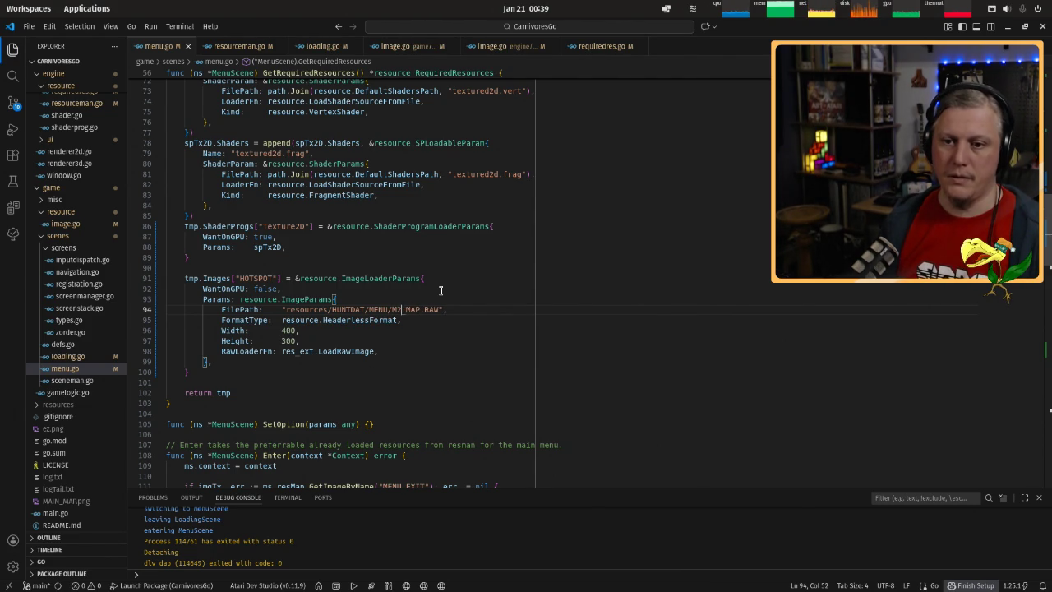
pyautogui.press('F5')
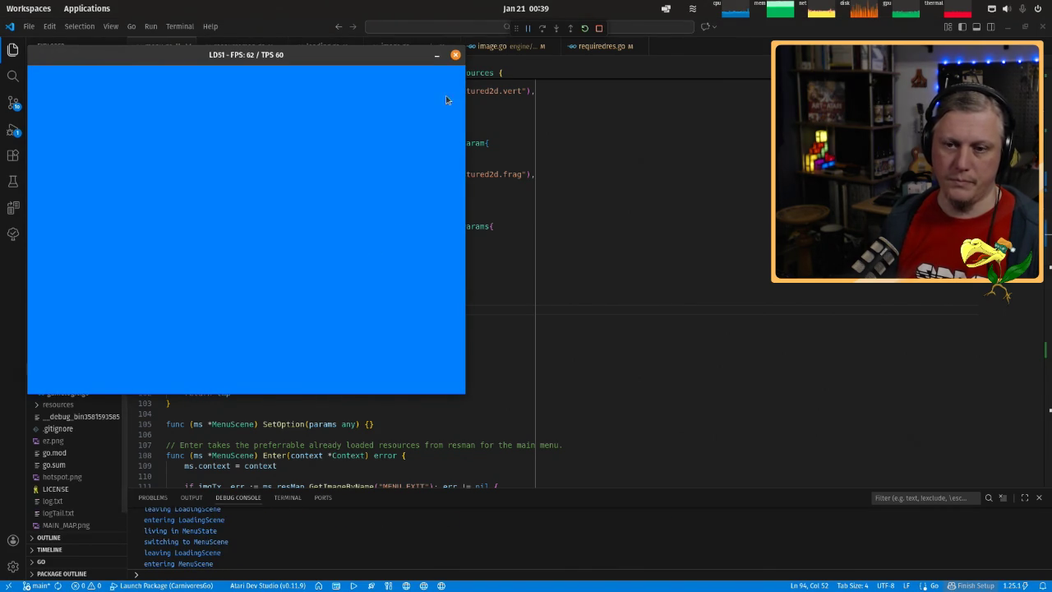
pyautogui.press('Escape')
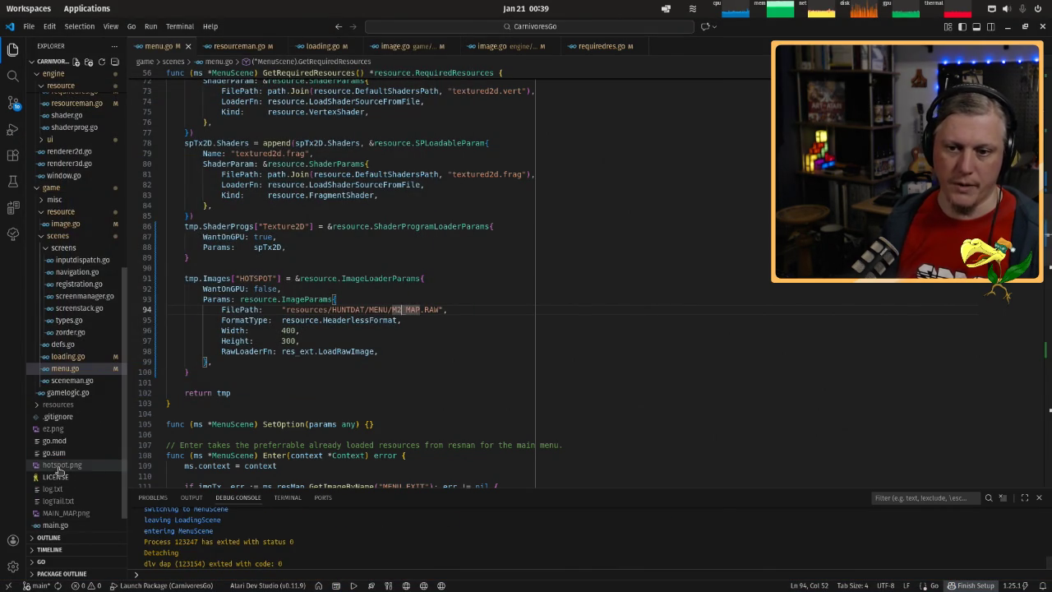
# Rename the regenerated hotspot.png to M2_MAP.png.
pyautogui.rightClick(57, 466)
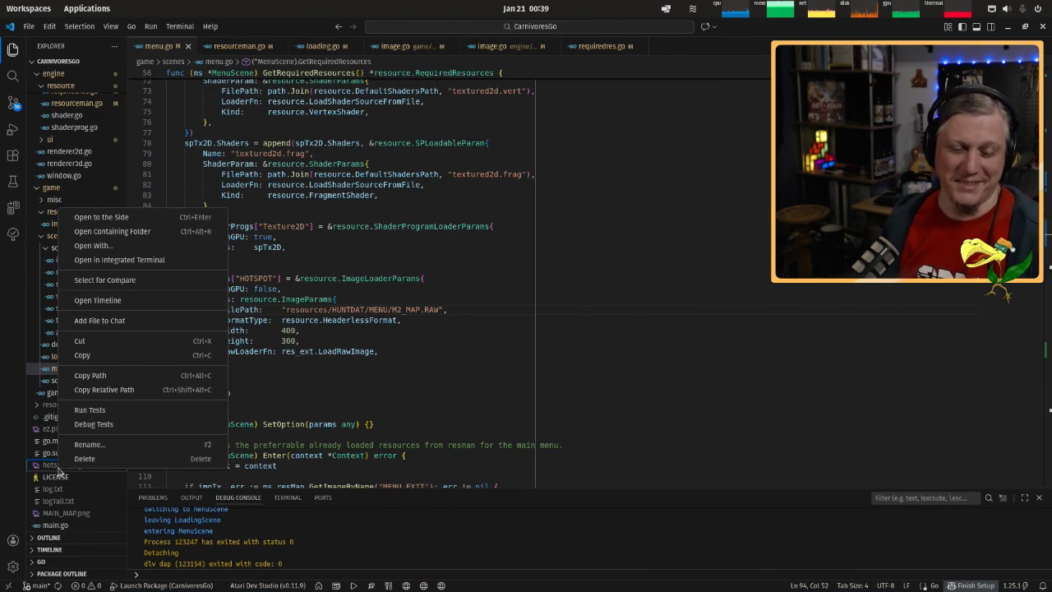
pyautogui.press('Escape')
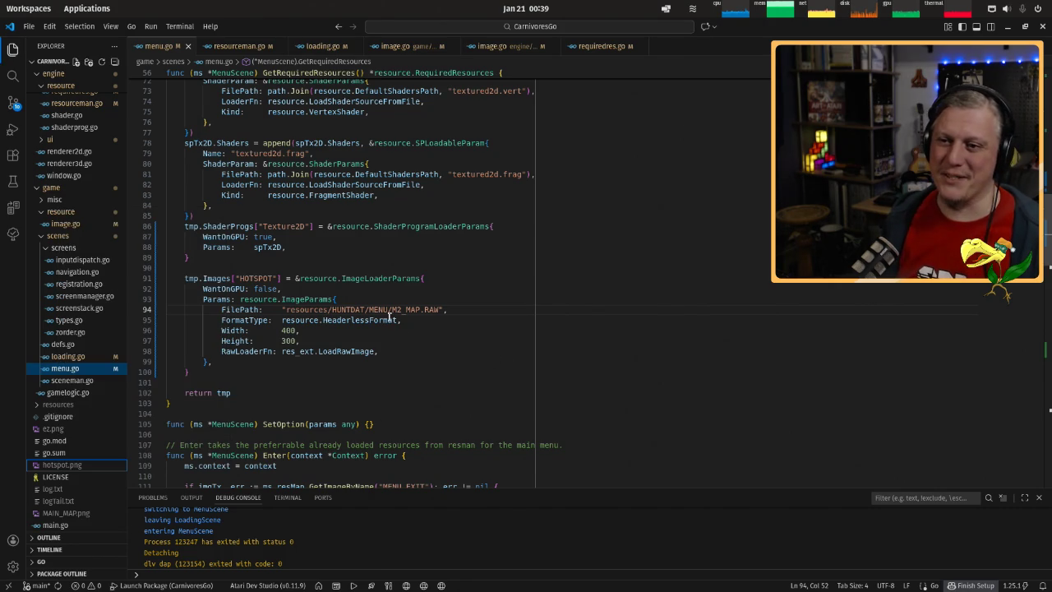
pyautogui.moveTo(392, 309); pyautogui.dragTo(420, 310)
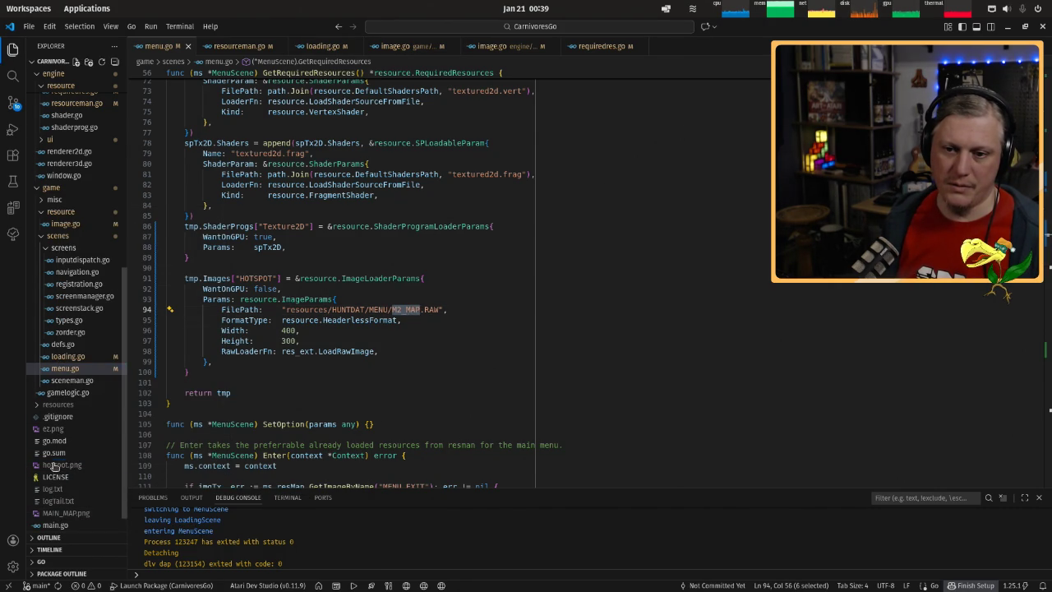
pyautogui.rightClick(53, 467)
pyautogui.click(86, 437)
pyautogui.write('M2_MAP')
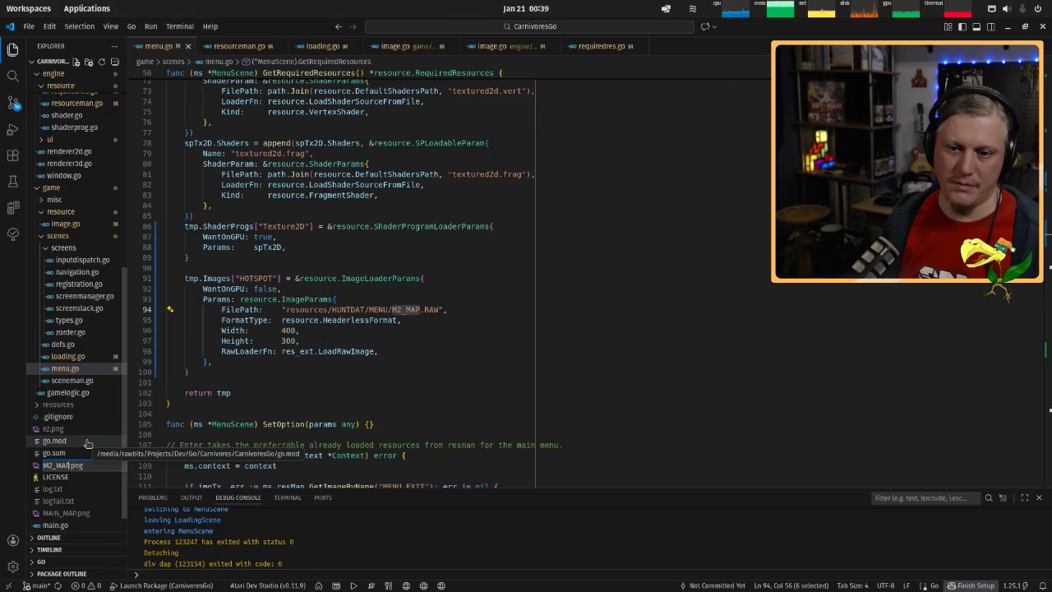
pyautogui.press('Return')
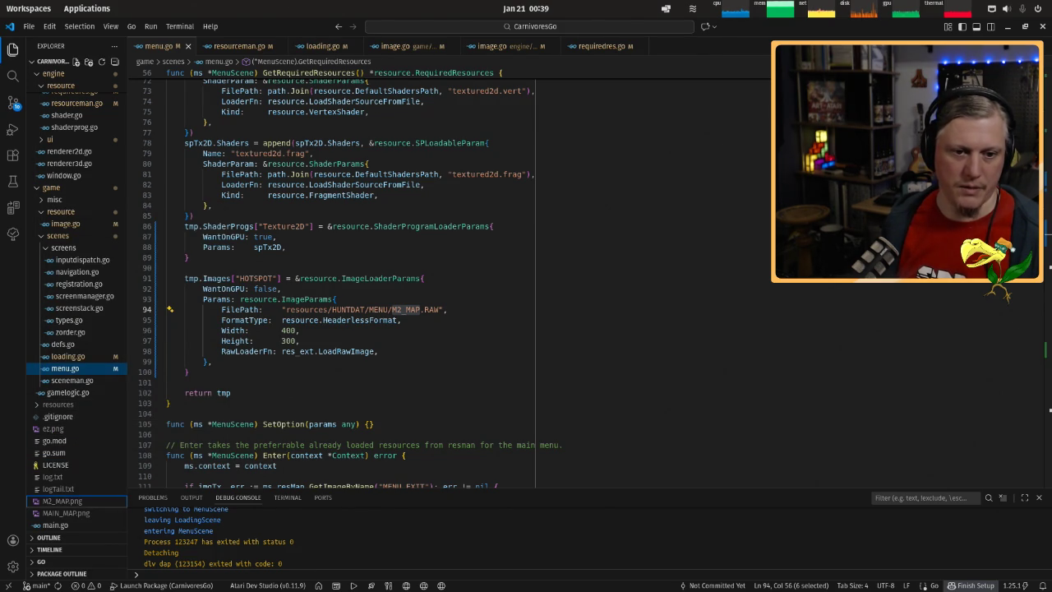
# Point the HOTSPOT path at MD_MAP.RAW, save menu.go, and run the game.
pyautogui.click(405, 310)
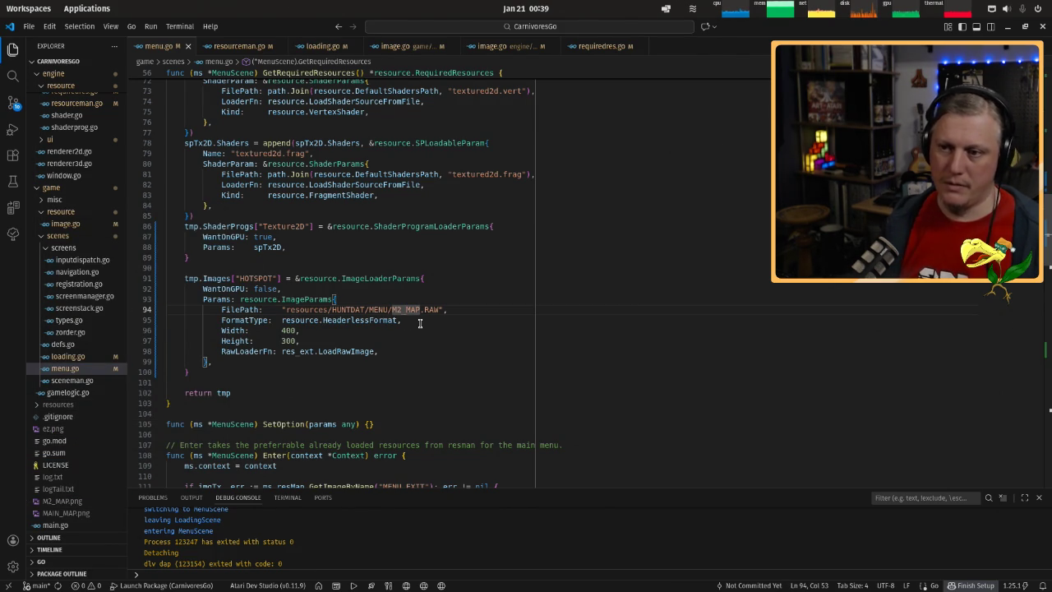
pyautogui.press('Left')
pyautogui.press('BackSpace')
pyautogui.hotkey('ctrl', 's')
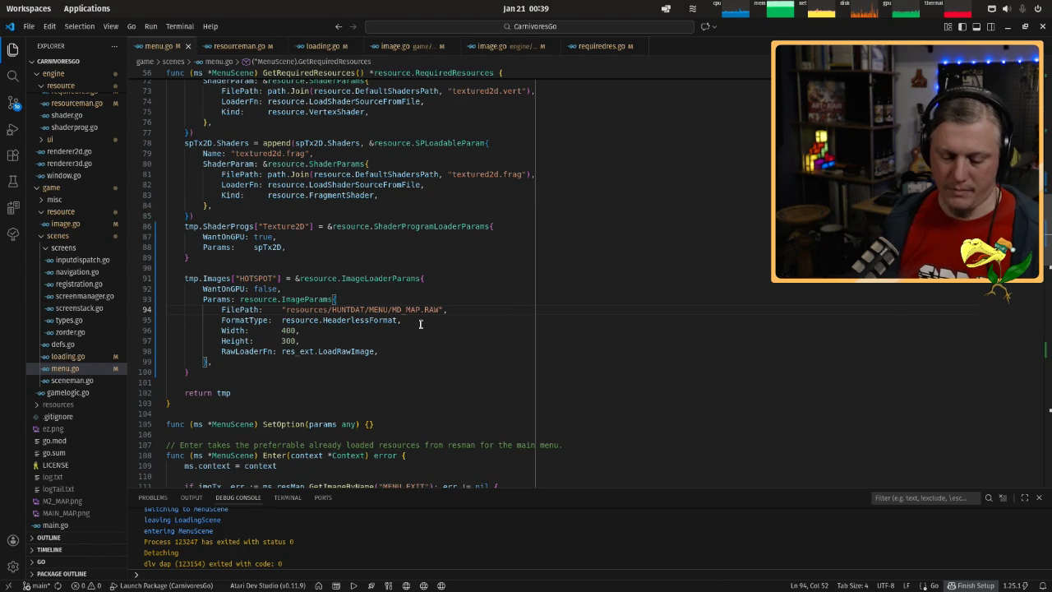
pyautogui.press('F5')
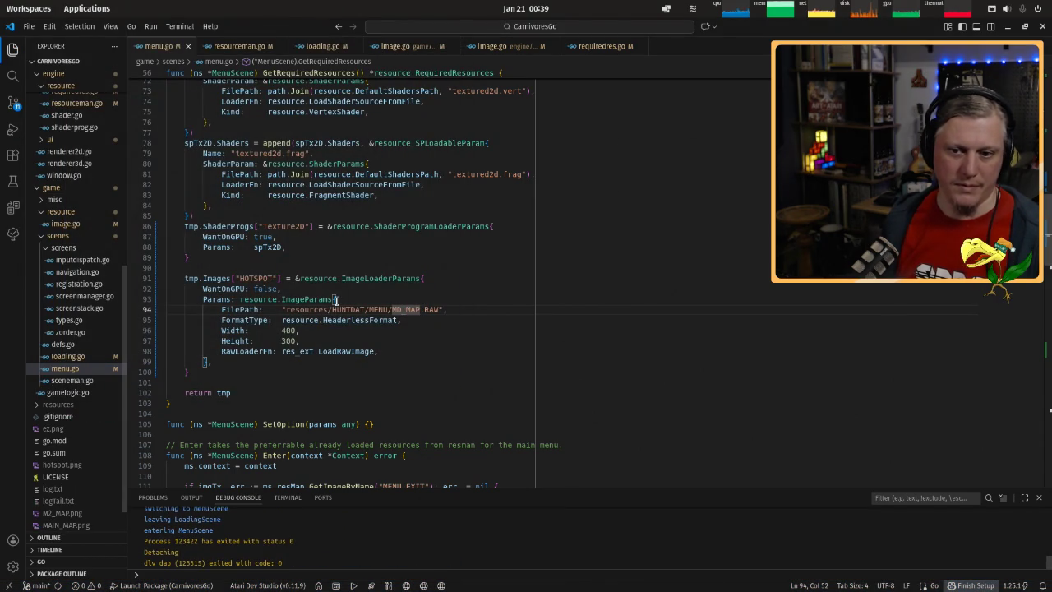
# Rename the MD run's hotspot.png to MD_MAP.png.
pyautogui.doubleClick(398, 309)
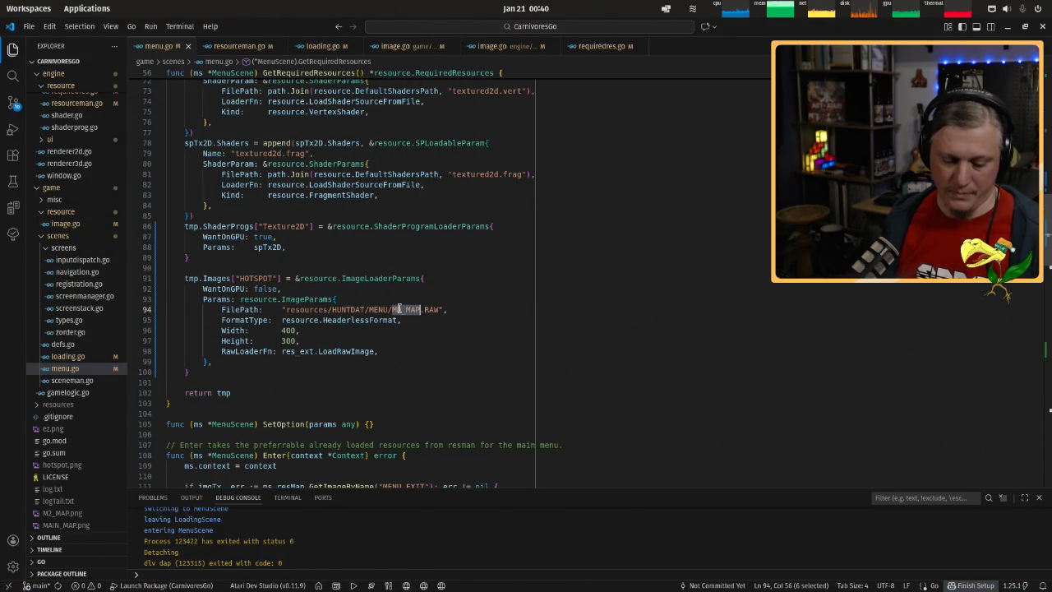
pyautogui.rightClick(66, 465)
pyautogui.click(93, 445)
pyautogui.write('MD_MAP.png')
pyautogui.press('Return')
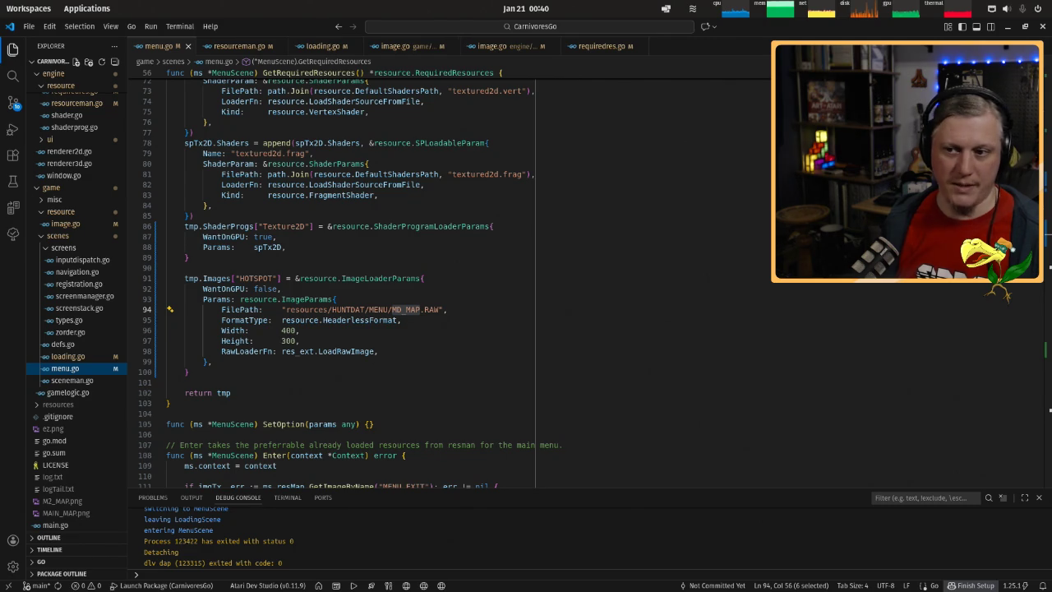
# Switch the path to ML_MAP.RAW, run the game, and rename the new hotspot.png to ML_MAP.png.
pyautogui.click(404, 309)
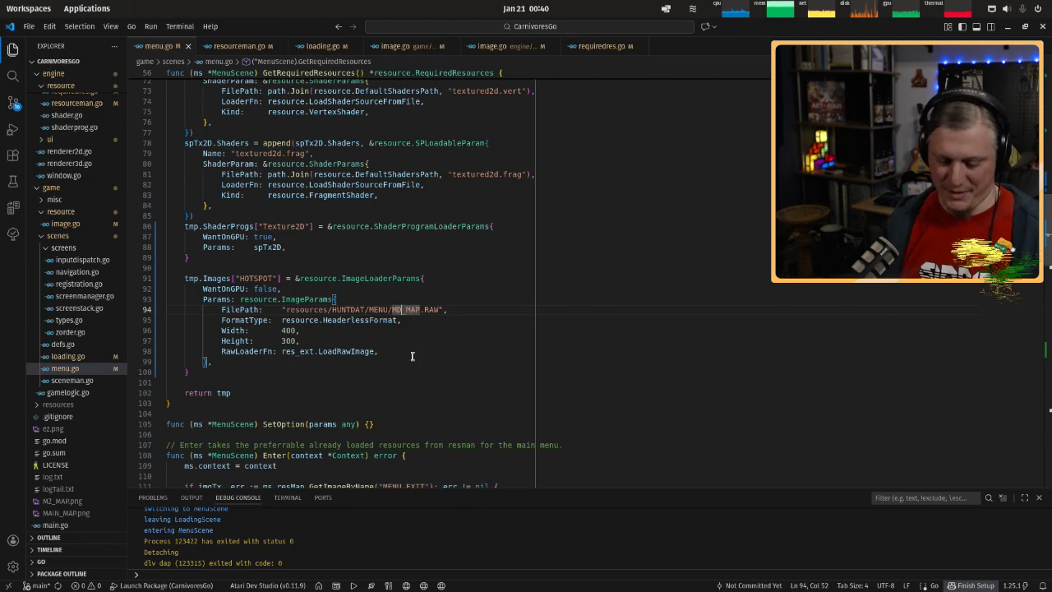
pyautogui.press('BackSpace')
pyautogui.write('L')
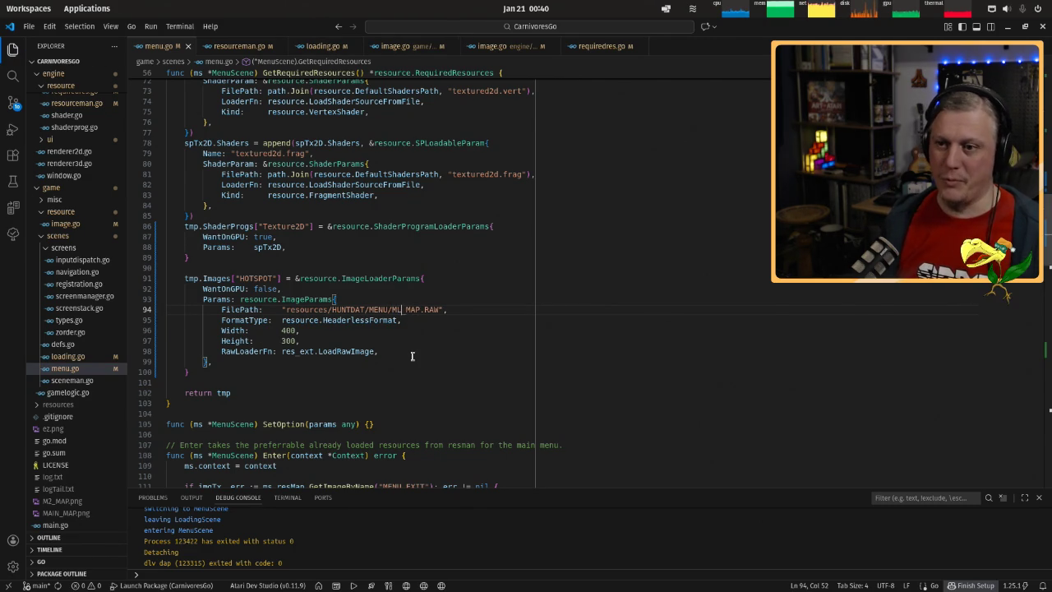
pyautogui.doubleClick(412, 309)
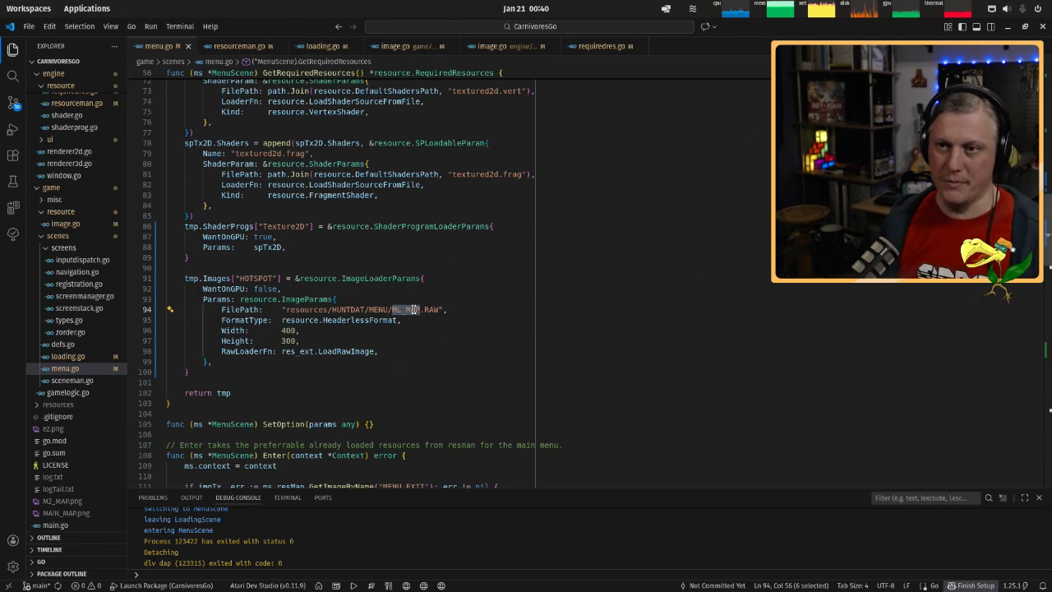
pyautogui.press('F5')
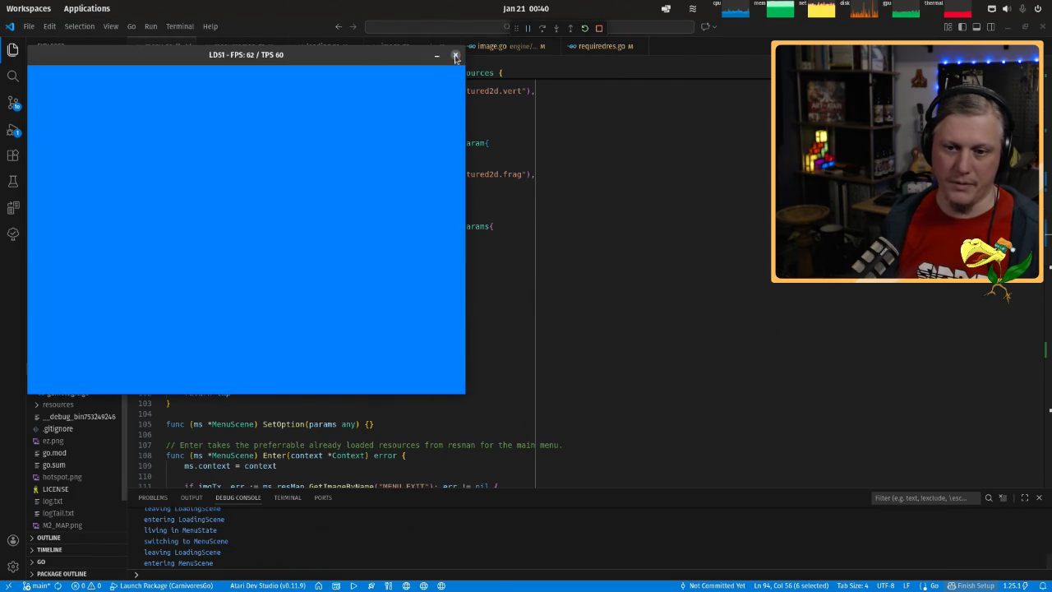
pyautogui.click(456, 58)
pyautogui.rightClick(59, 465)
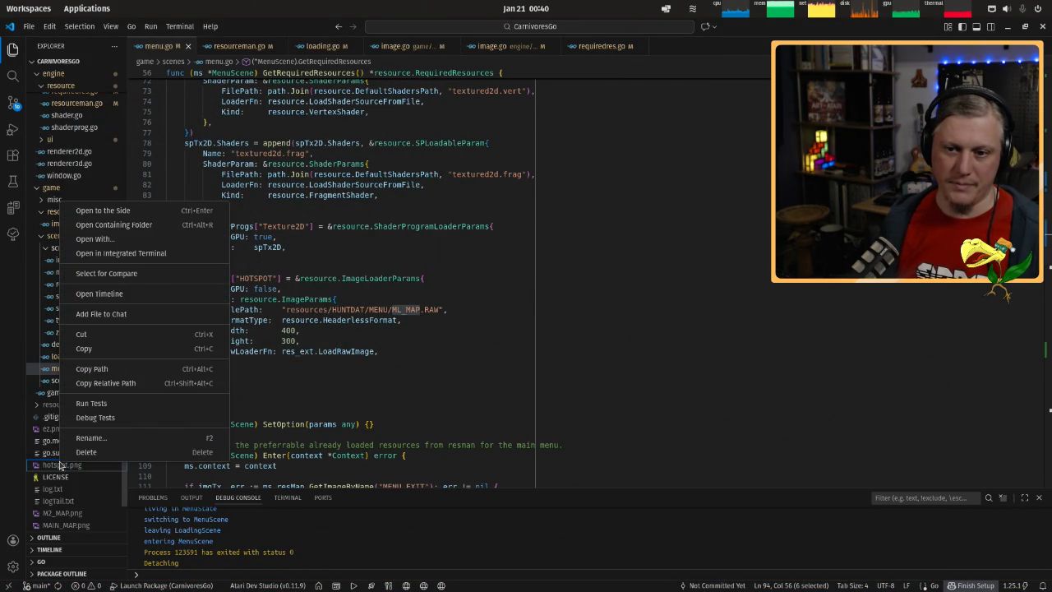
pyautogui.click(86, 452)
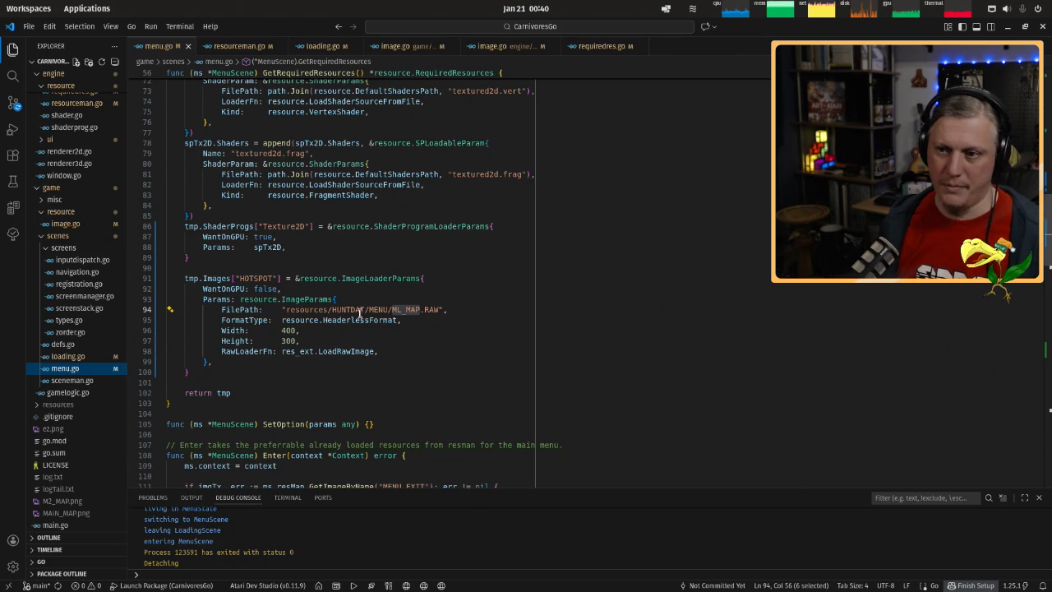
# Edit the HOTSPOT path to MQ_MAP.RAW and save menu.go.
pyautogui.doubleClick(399, 309)
pyautogui.click(399, 309)
pyautogui.press('BackSpace')
pyautogui.write('2')
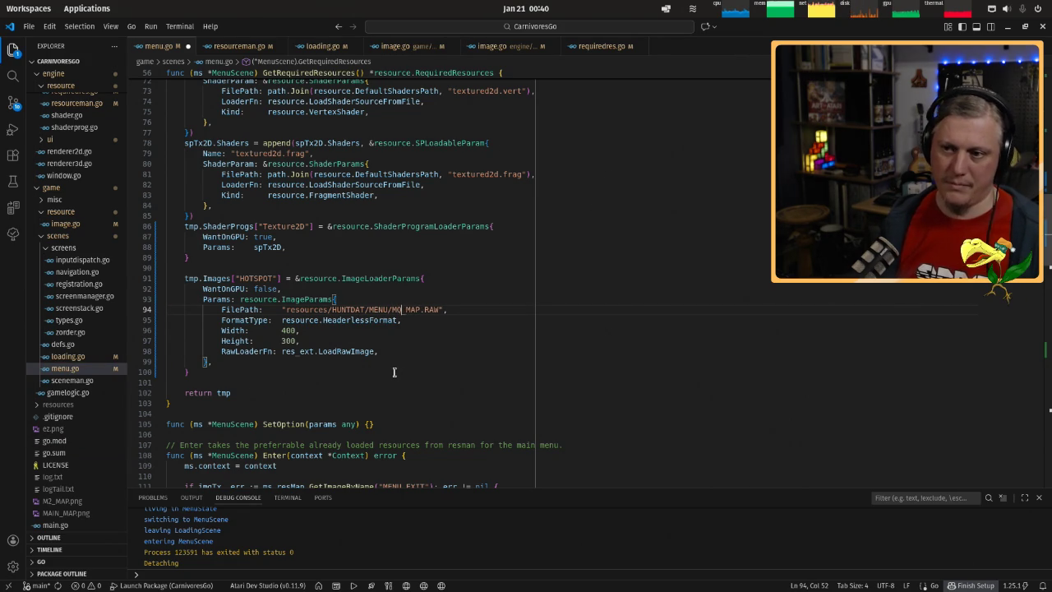
pyautogui.doubleClick(410, 309)
pyautogui.hotkey('ctrl', 's')
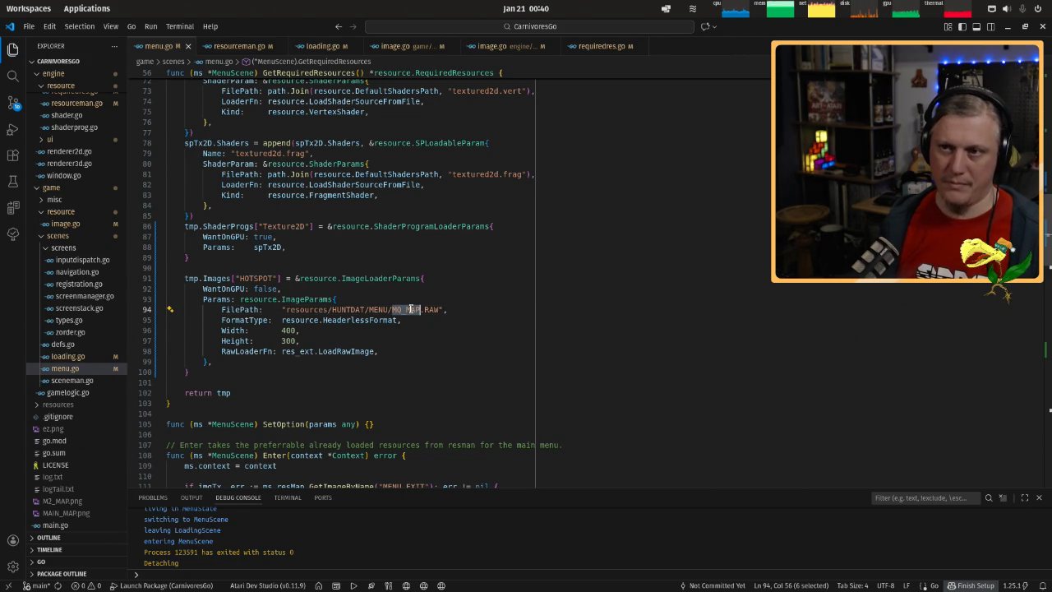
# Run the game with the MQ map and rename the regenerated hotspot.png to MQ_MAP.png.
pyautogui.press('F5')
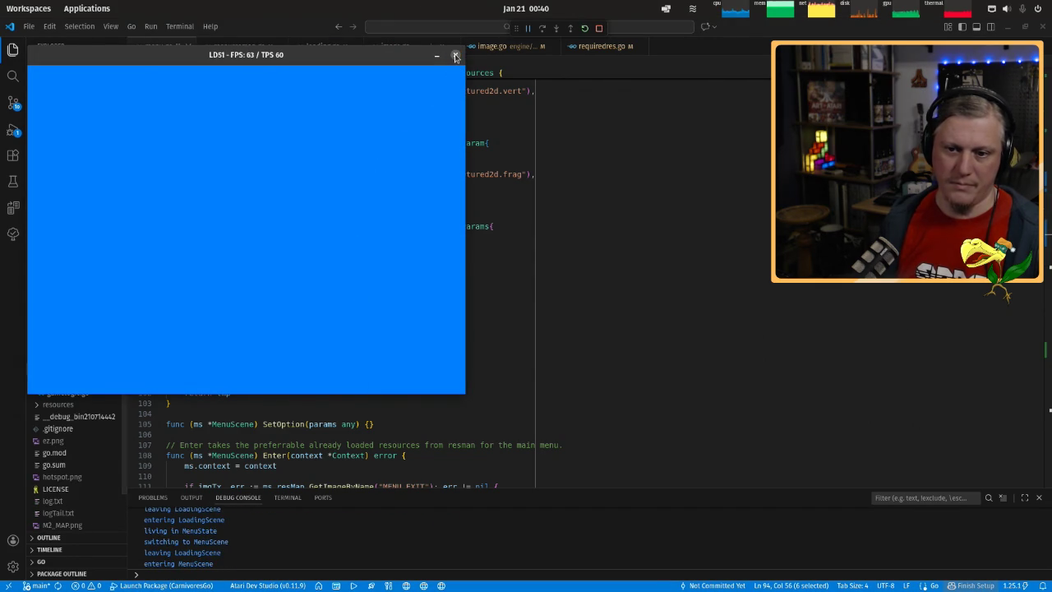
pyautogui.click(455, 55)
pyautogui.rightClick(61, 465)
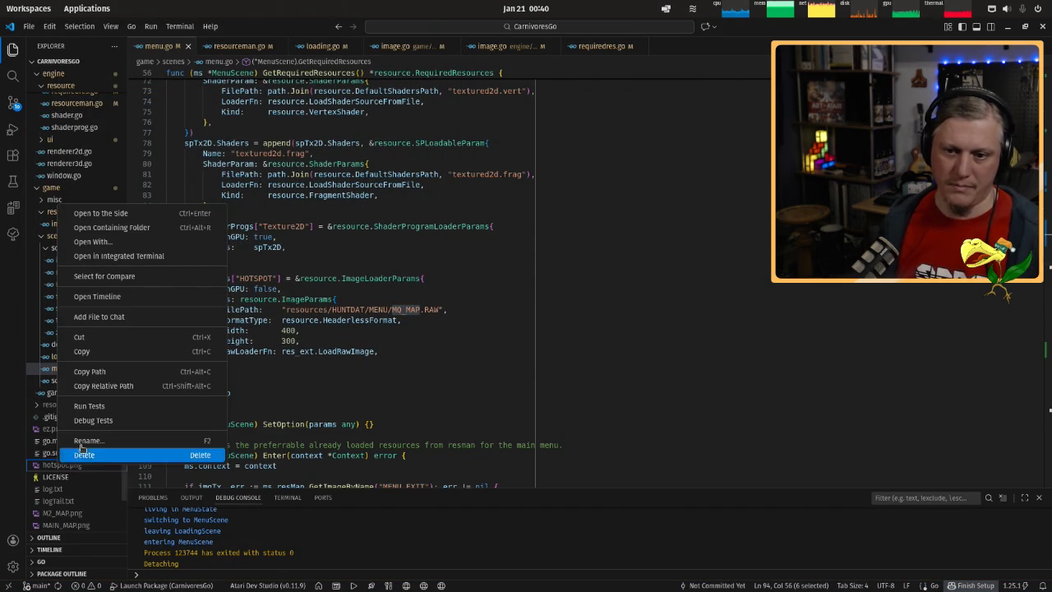
pyautogui.click(82, 451)
pyautogui.press('Escape')
pyautogui.press('Delete')
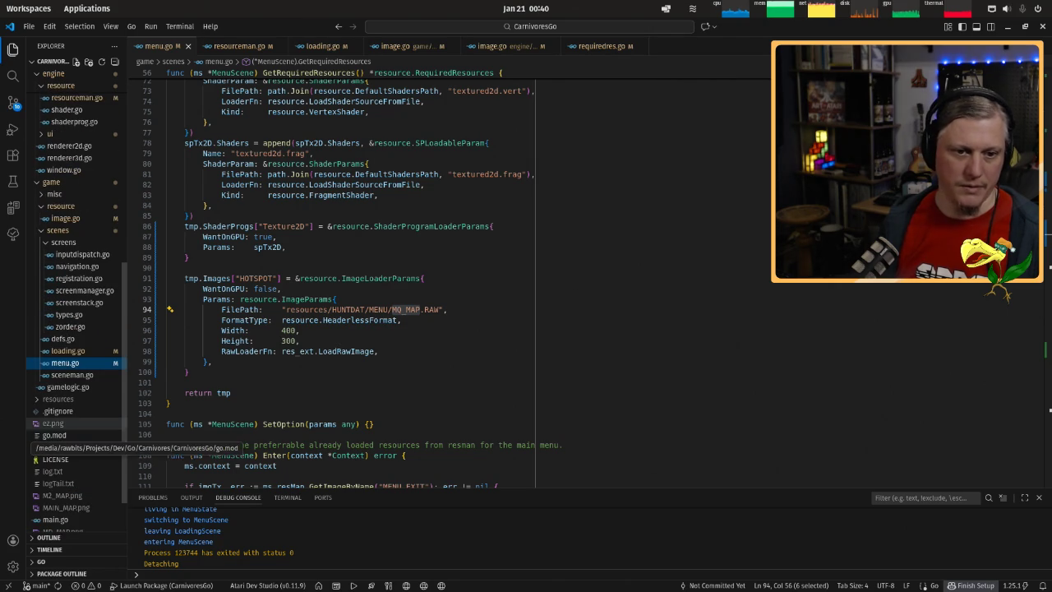
# Change the HOTSPOT path to MR_MAP.RAW, run the game, and close it.
pyautogui.click(402, 310)
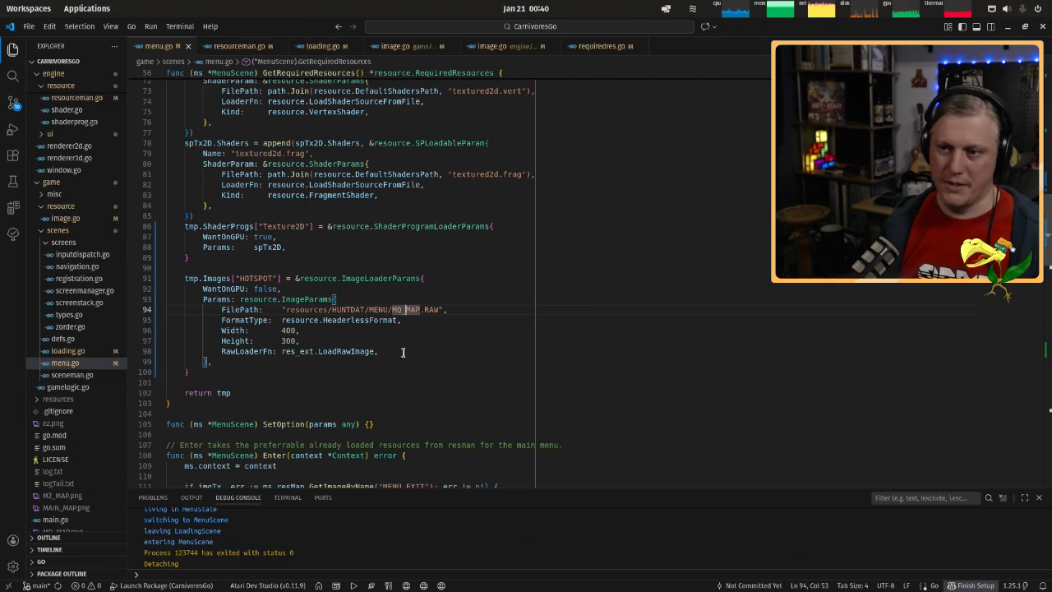
pyautogui.press('BackSpace')
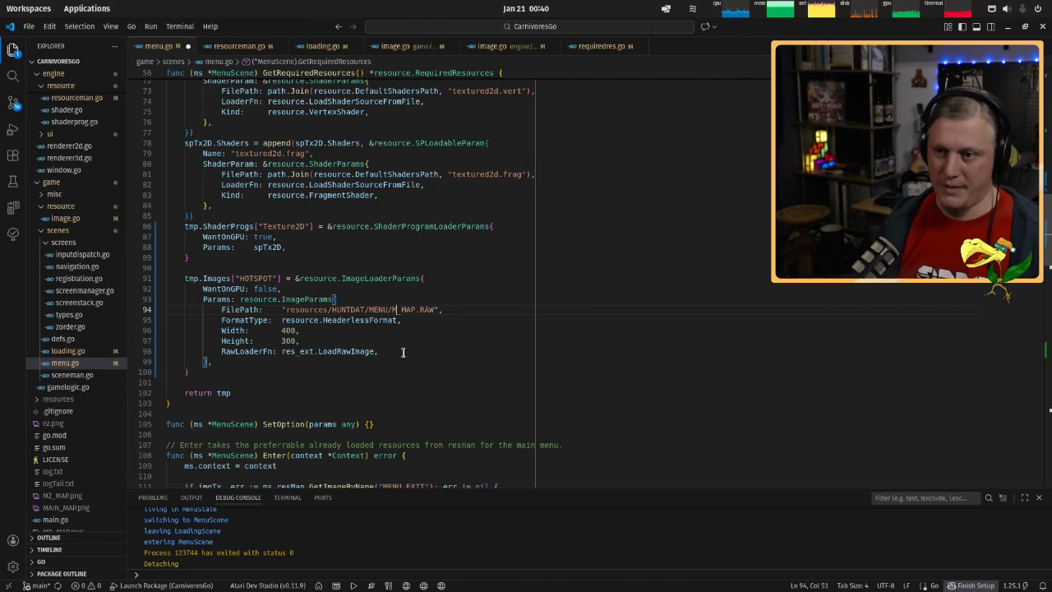
pyautogui.write('R')
pyautogui.doubleClick(410, 309)
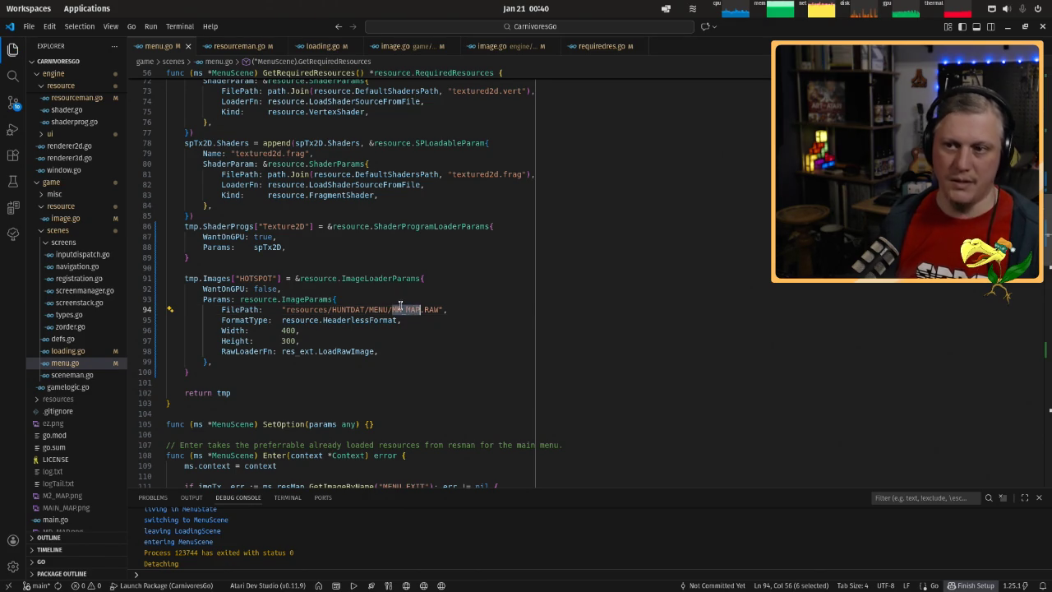
pyautogui.press('F5')
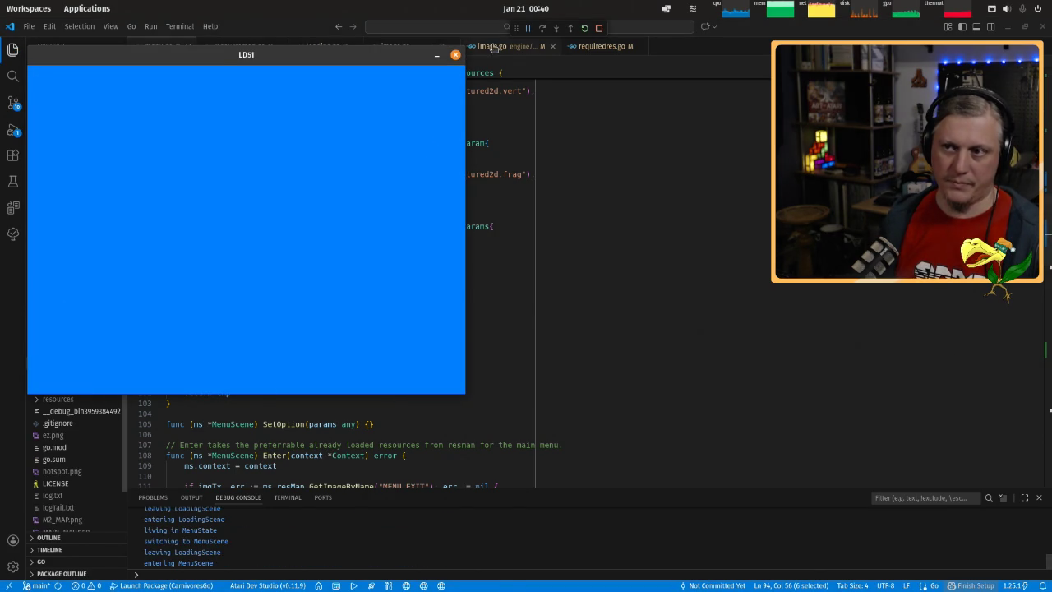
pyautogui.click(456, 57)
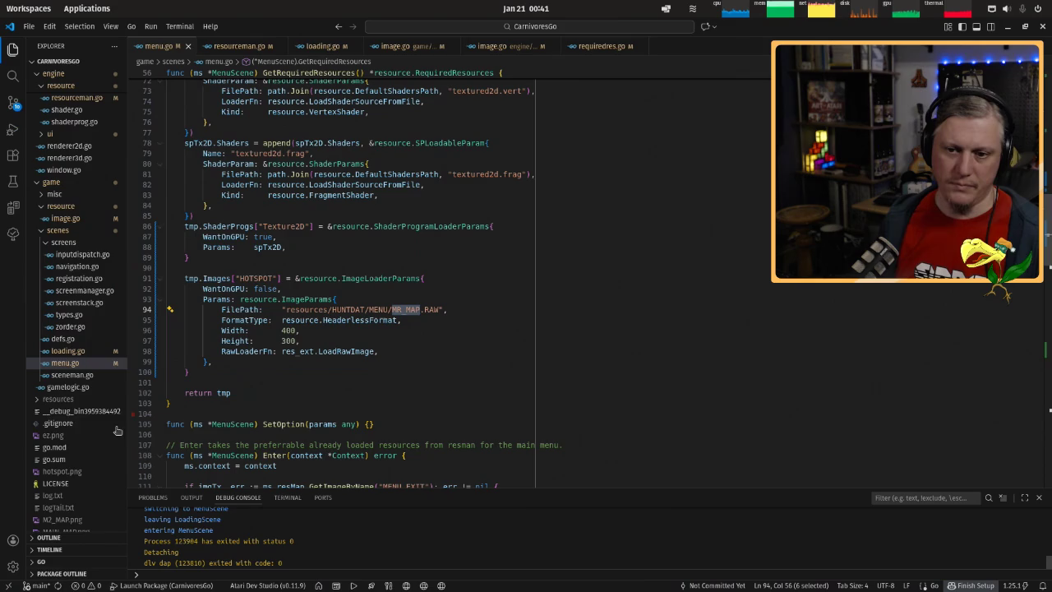
# Remove the regenerated hotspot.png and strip the MR prefix, leaving _MAP.RAW.
pyautogui.rightClick(71, 458)
pyautogui.click(70, 451)
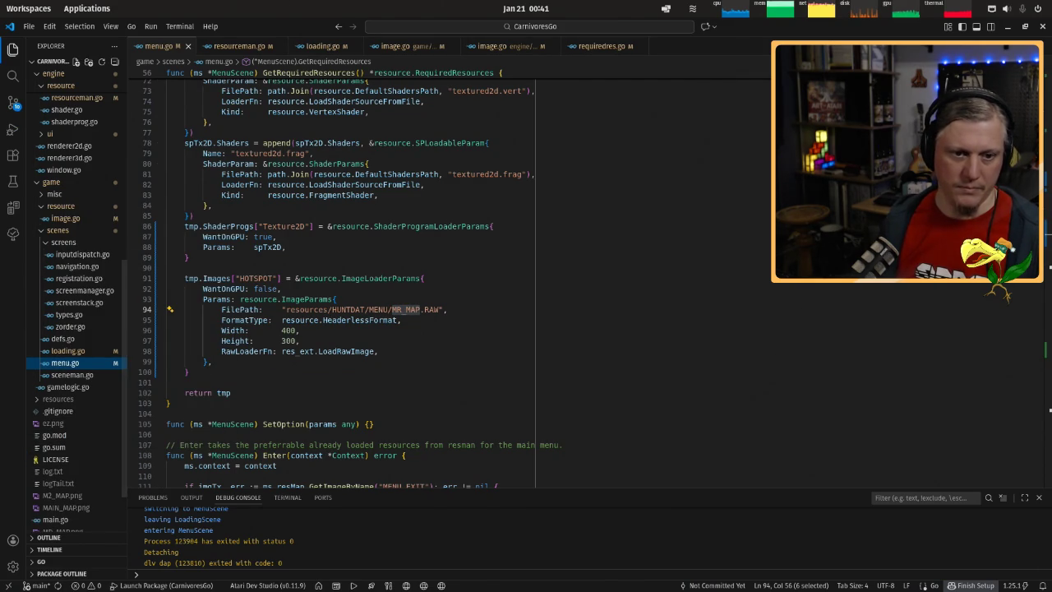
pyautogui.click(405, 311)
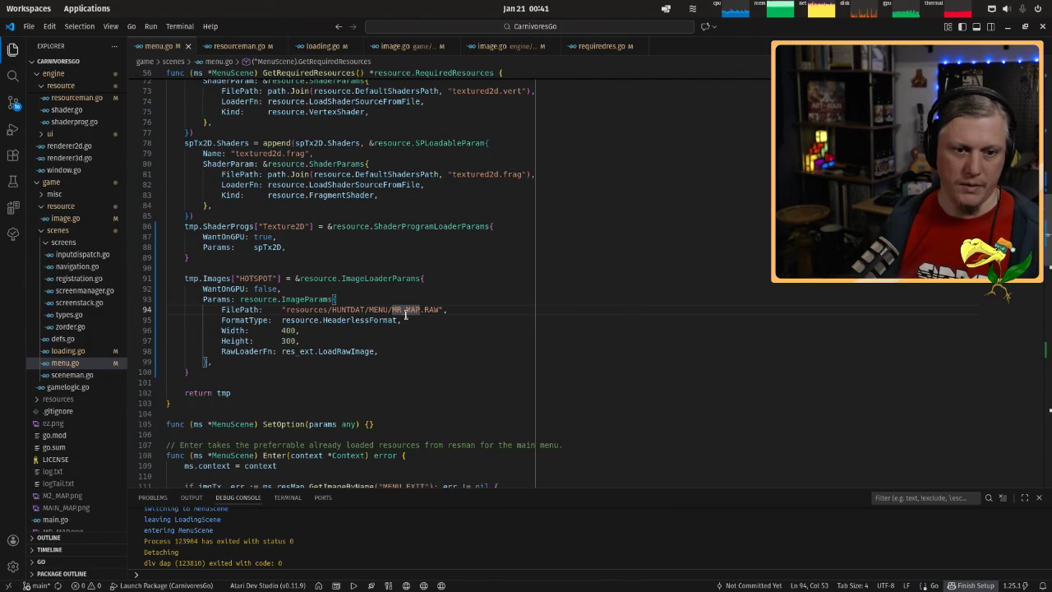
pyautogui.press('BackSpace')
pyautogui.press('BackSpace')
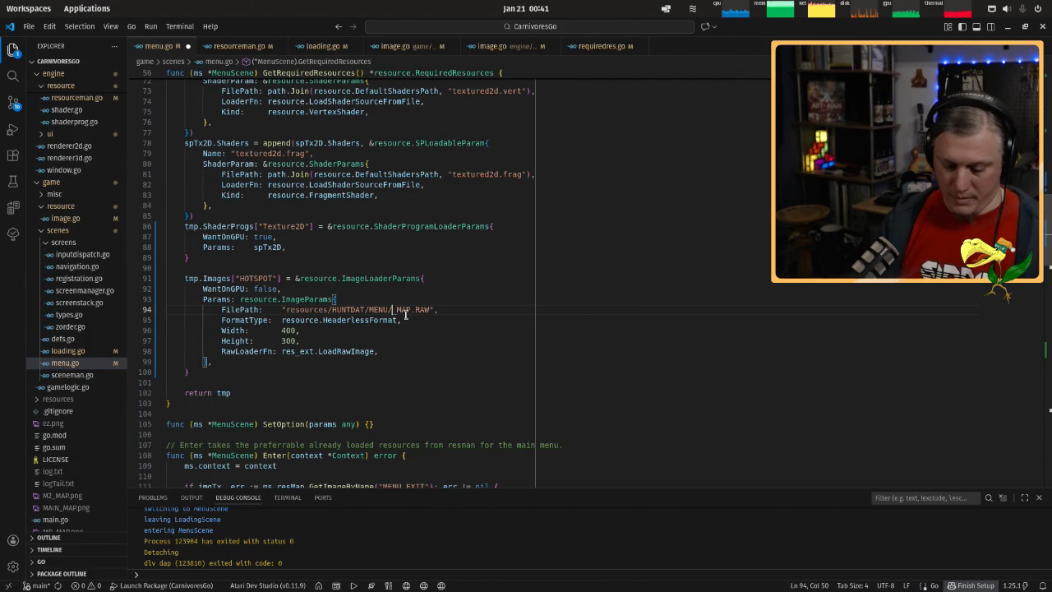
pyautogui.hotkey('ctrl', 'o')
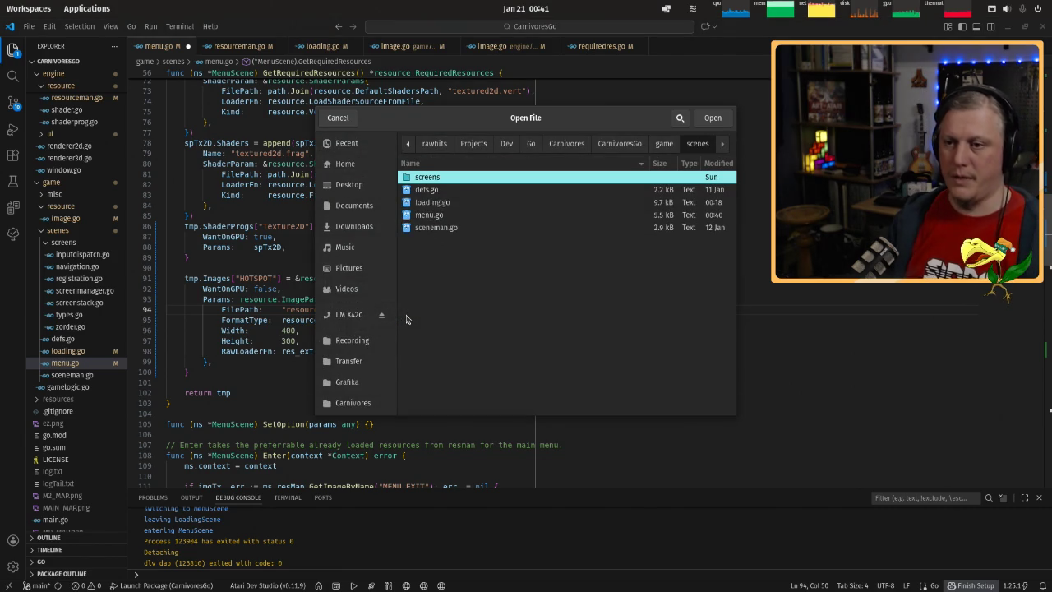
pyautogui.press('Escape')
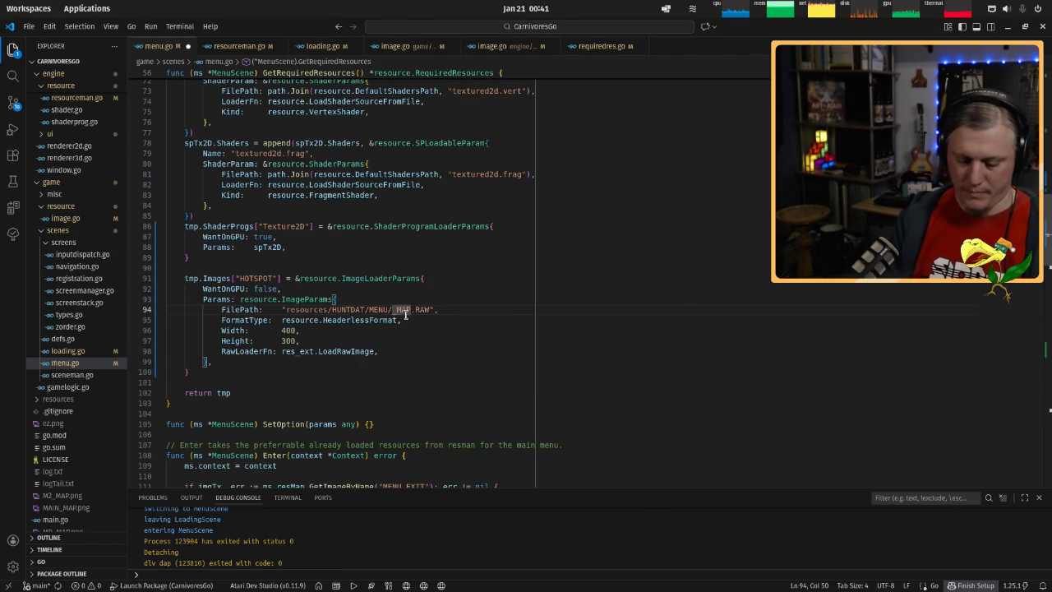
# Type OPT so the path reads OPT_MAP.RAW, save menu.go, and launch the game with F5.
pyautogui.write('OPT')
pyautogui.hotkey('ctrl', 's')
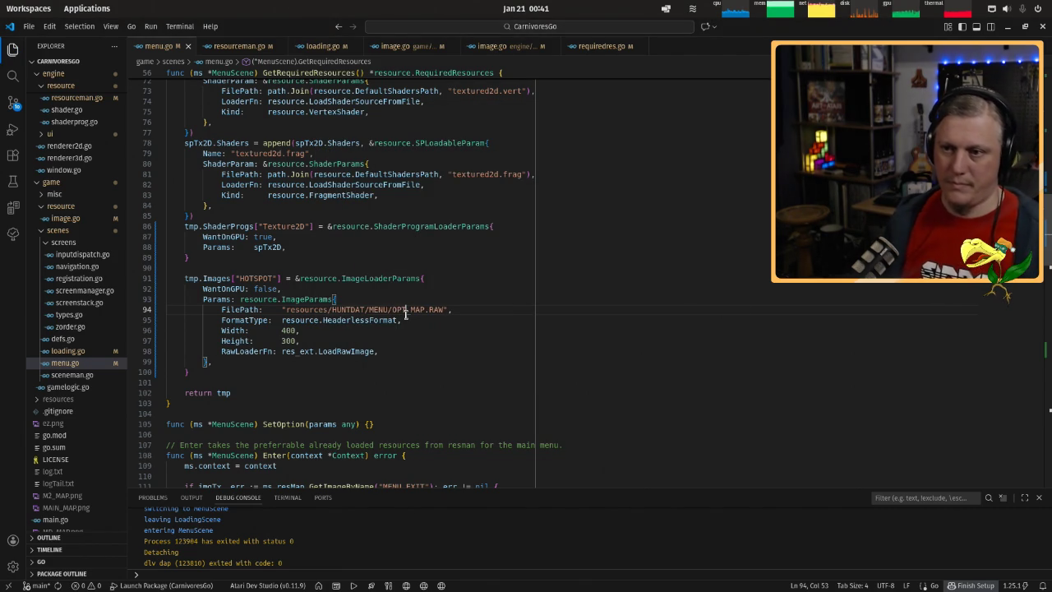
pyautogui.doubleClick(402, 310)
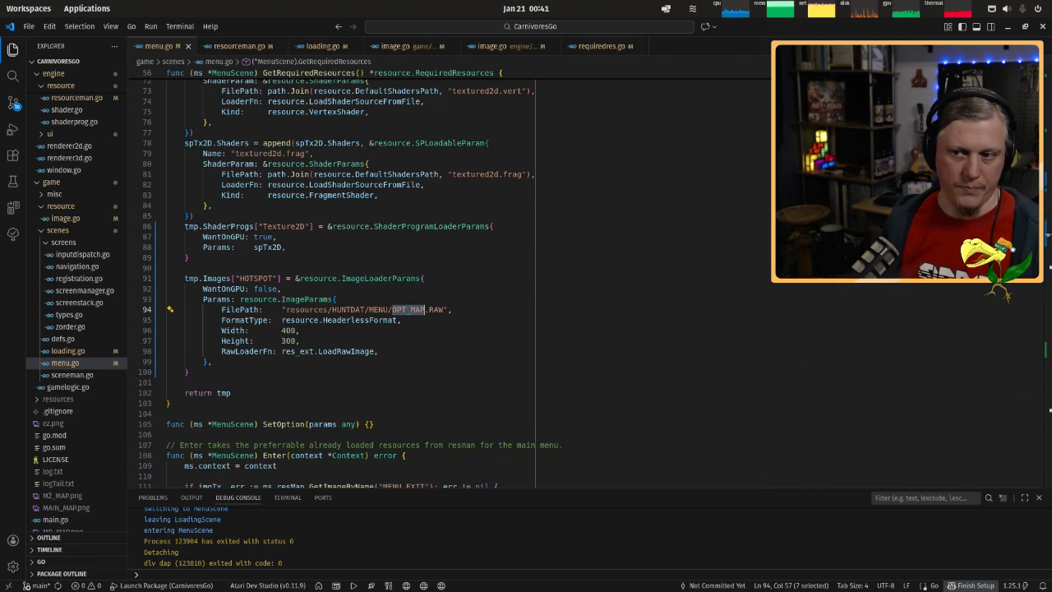
pyautogui.click(443, 332)
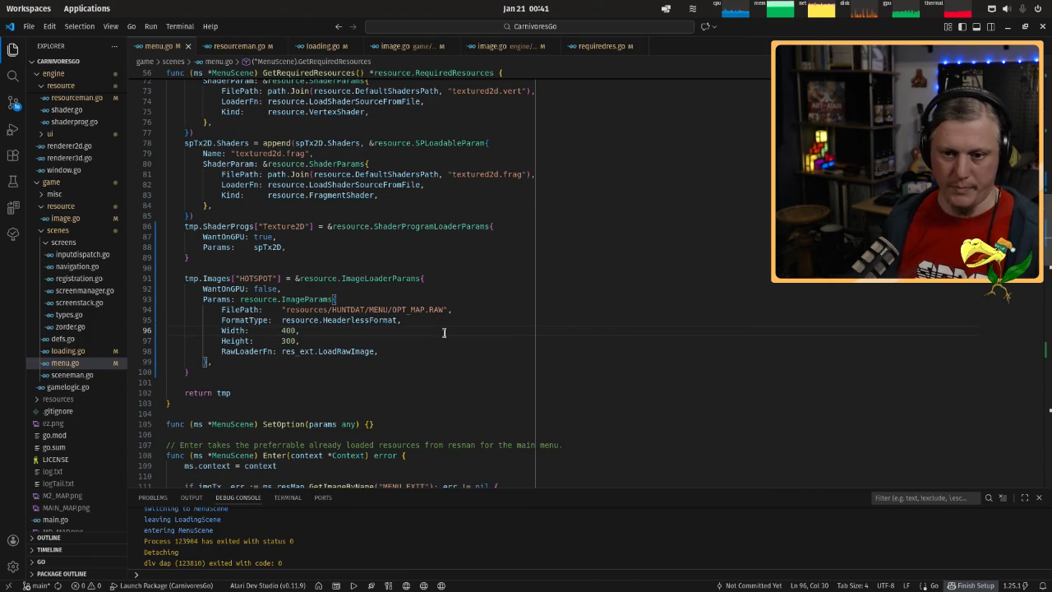
pyautogui.press('F5')
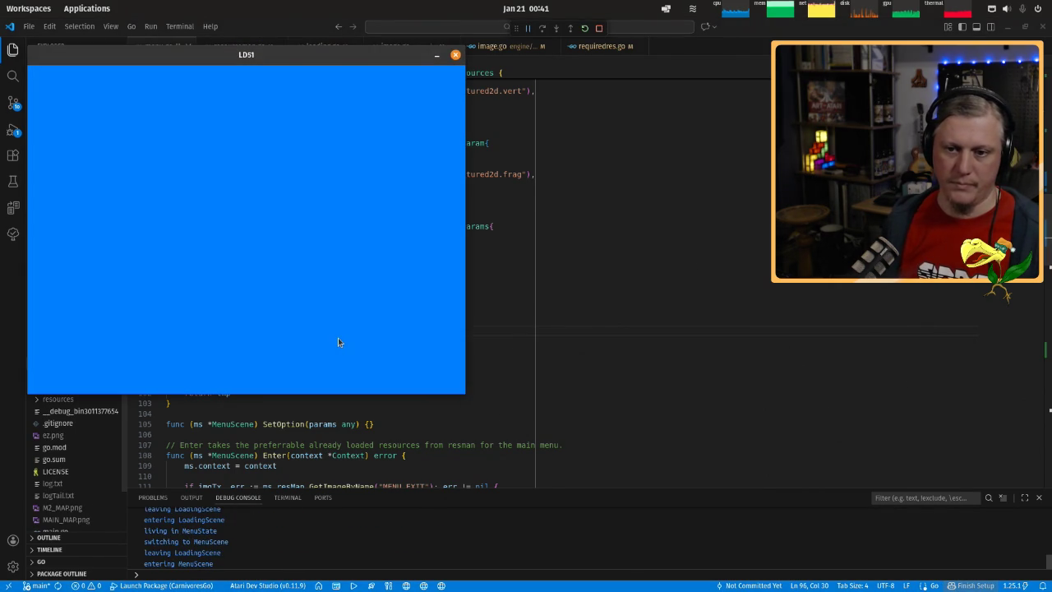
# Close the LDS1 game window and rename hotspot.png in the Explorer to OPT_MAP.png.
pyautogui.press('Escape')
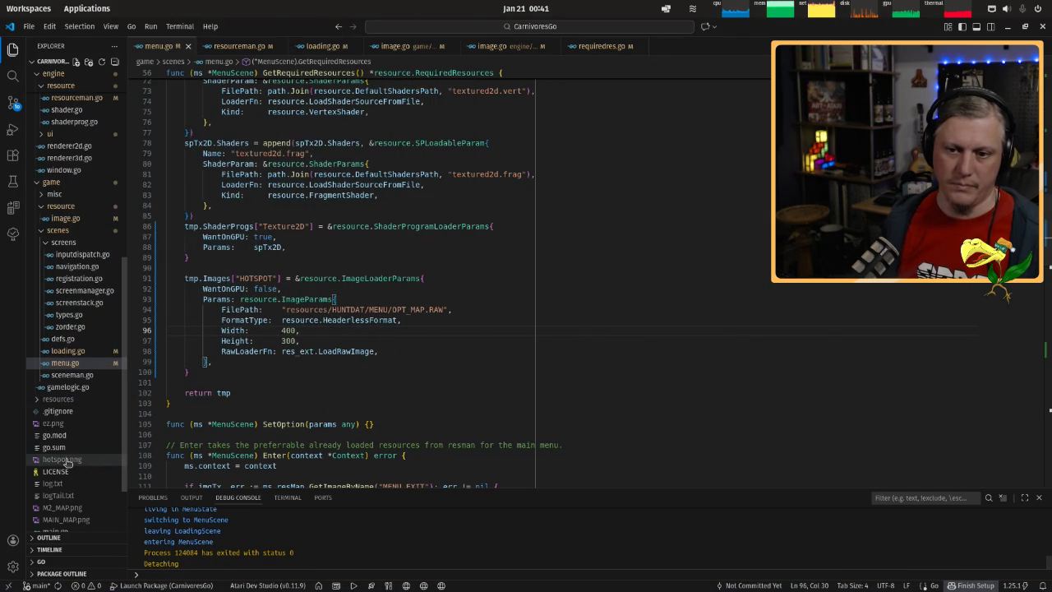
pyautogui.rightClick(66, 459)
pyautogui.click(90, 436)
pyautogui.write('OPT_MAP')
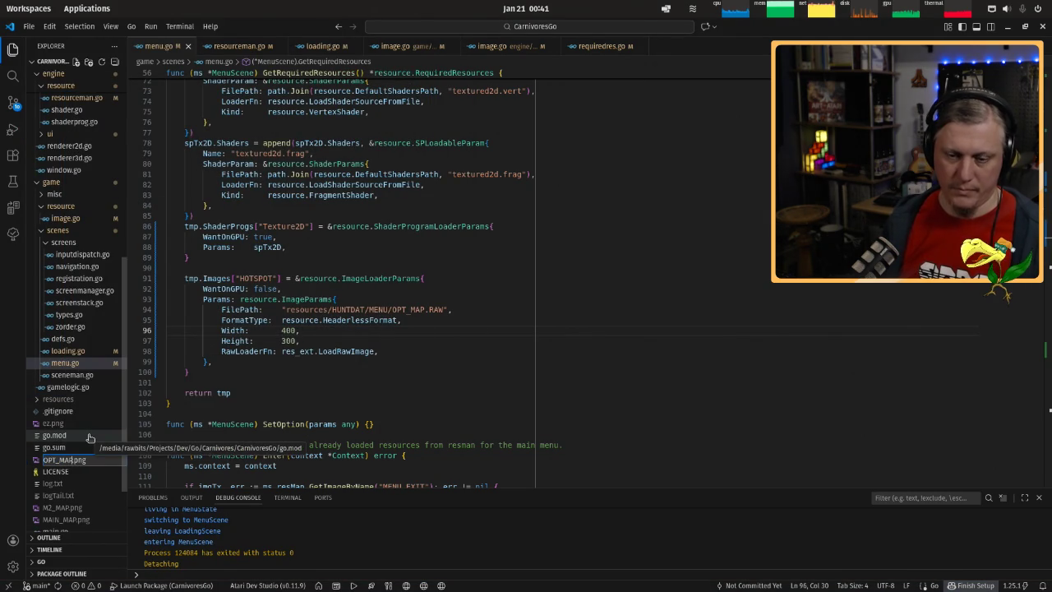
pyautogui.press('Return')
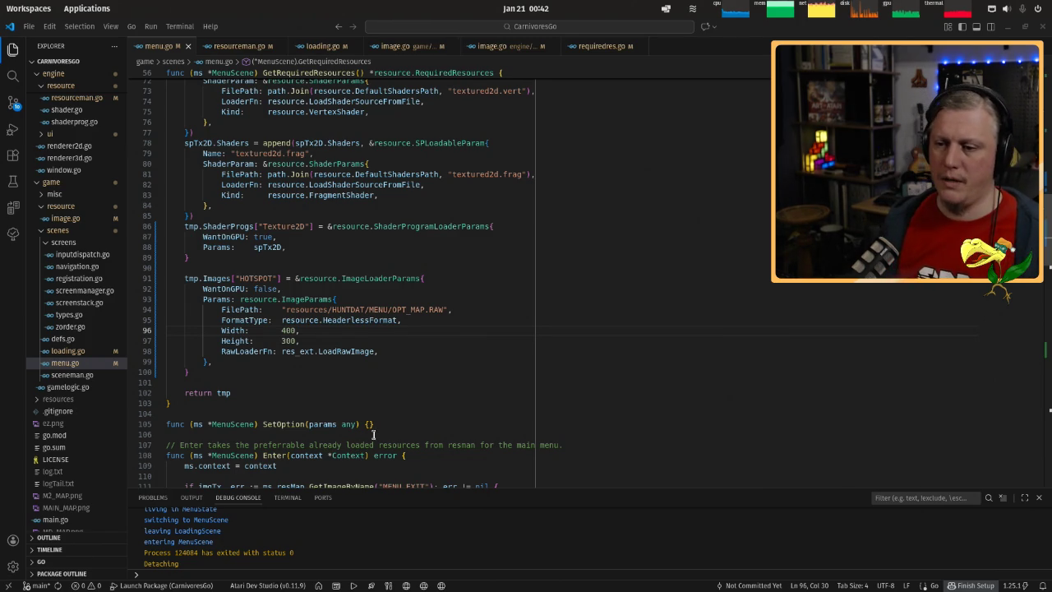
# Switch to GIMP and open File > Export As for the indexed hotspot image.
pyautogui.moveTo(612, 587)
pyautogui.click(612, 574)
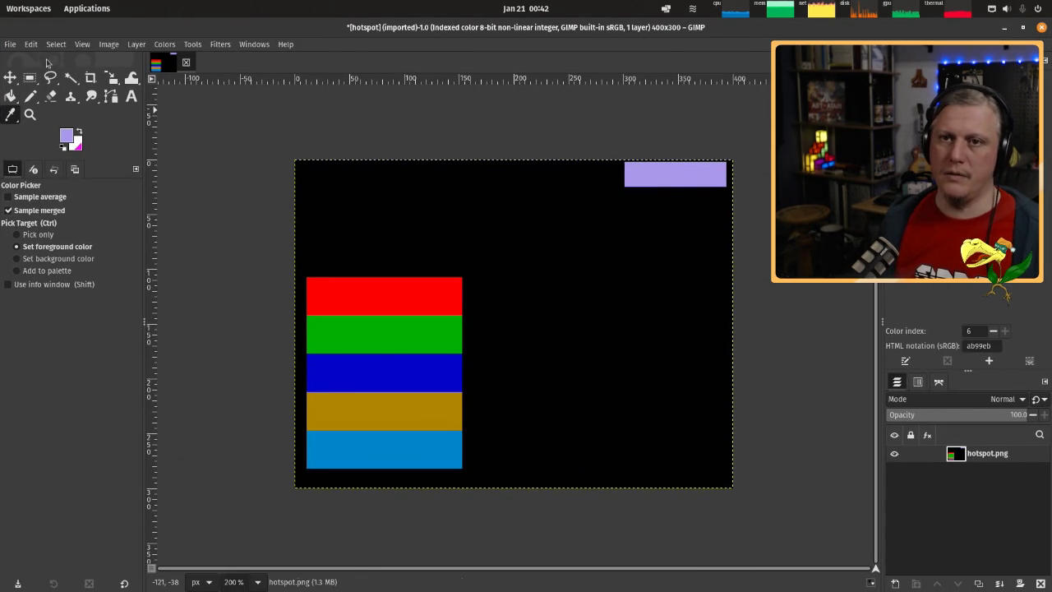
pyautogui.rightClick(378, 508)
pyautogui.click(278, 456)
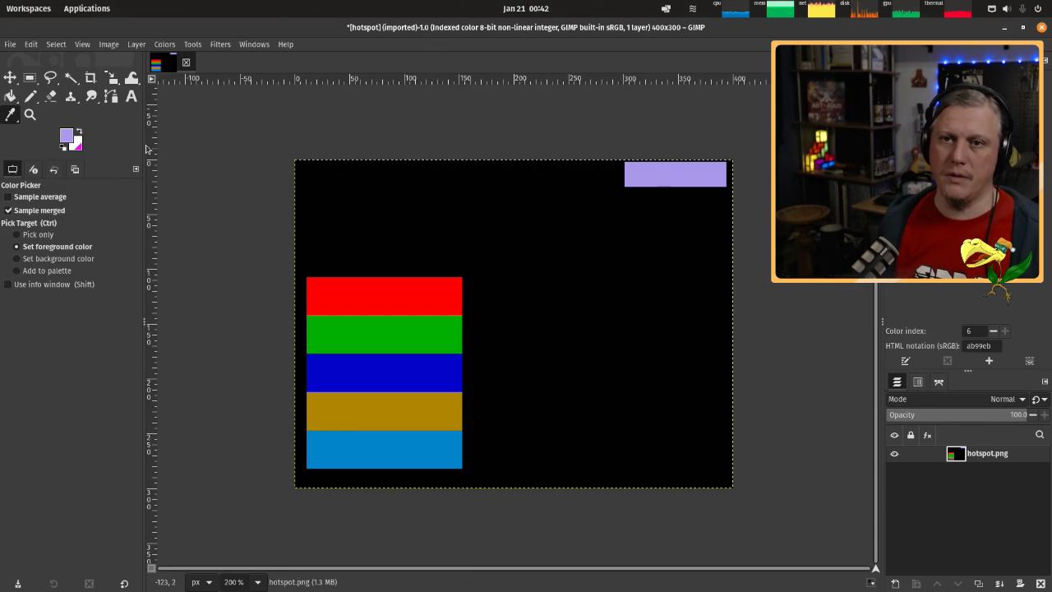
pyautogui.click(10, 44)
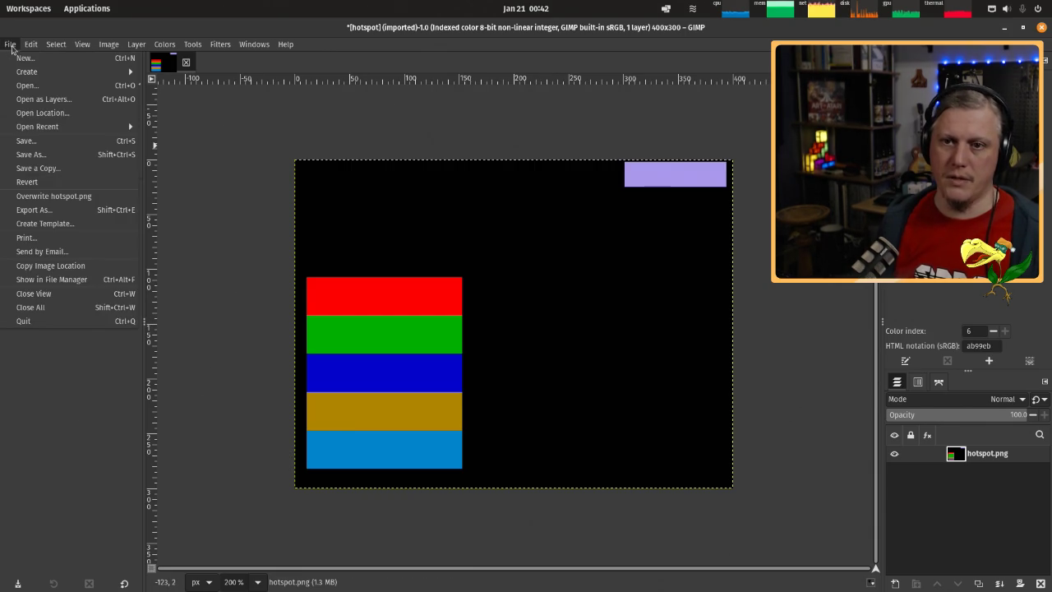
pyautogui.click(49, 210)
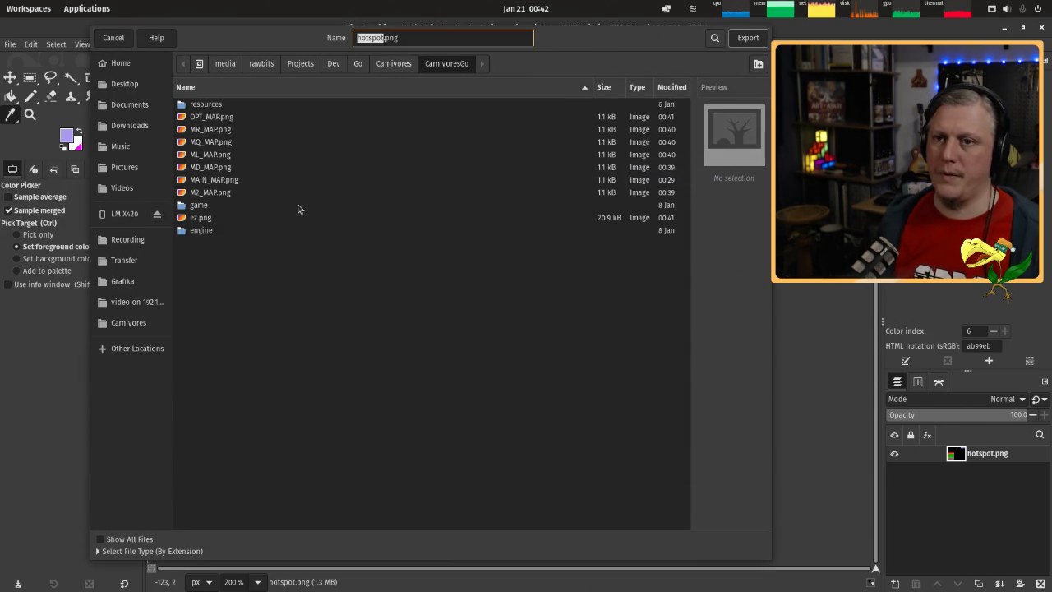
# Export the hotspot image over MAIN_MAP.png, confirming the replace prompt.
pyautogui.click(217, 182)
pyautogui.click(743, 38)
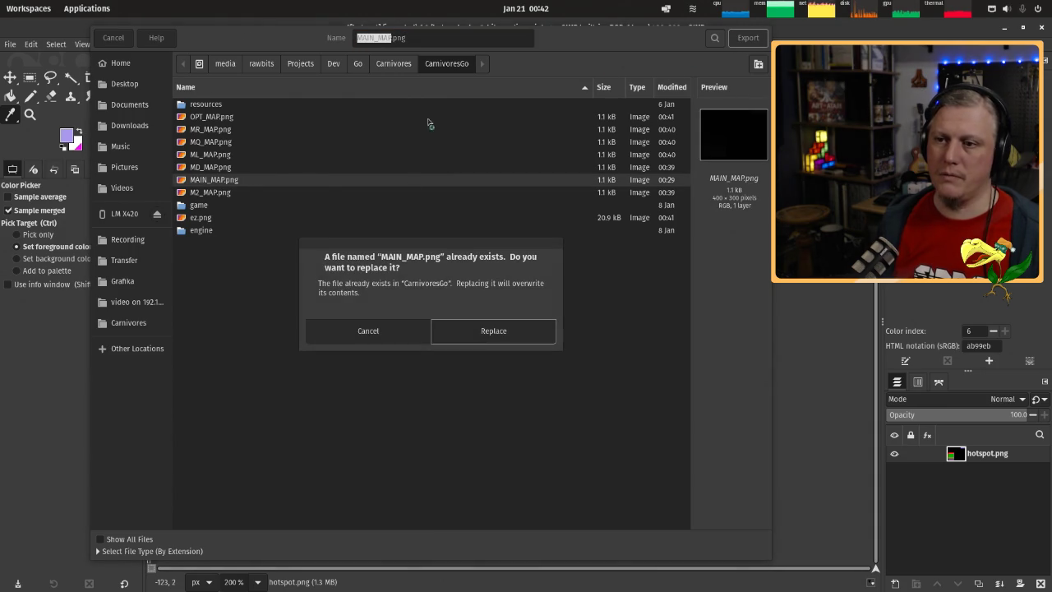
pyautogui.click(465, 333)
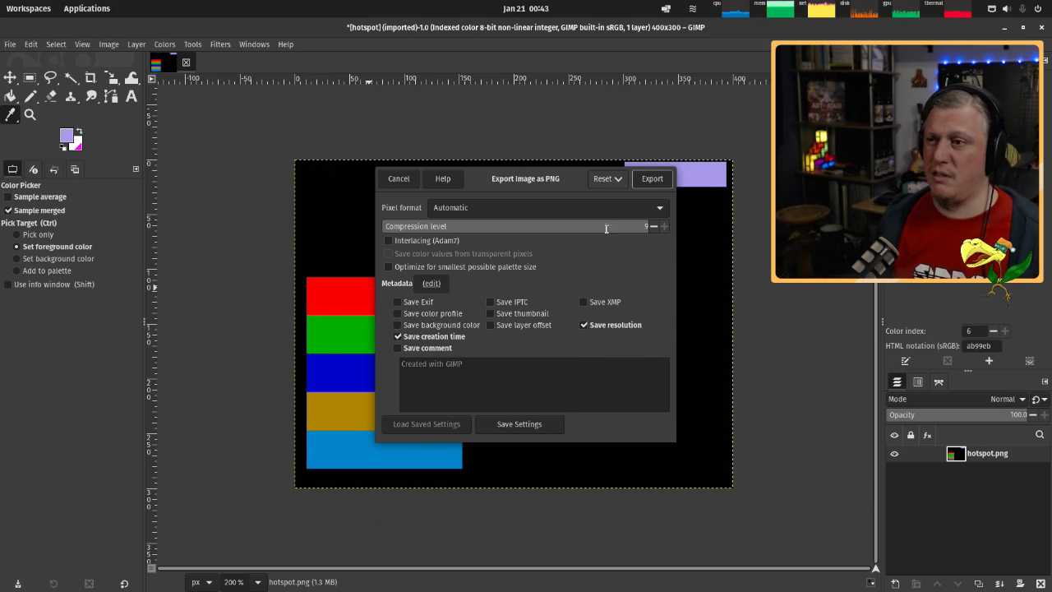
# Confirm the PNG export settings to write the hotspot image over MAIN_MAP.png.
pyautogui.click(651, 178)
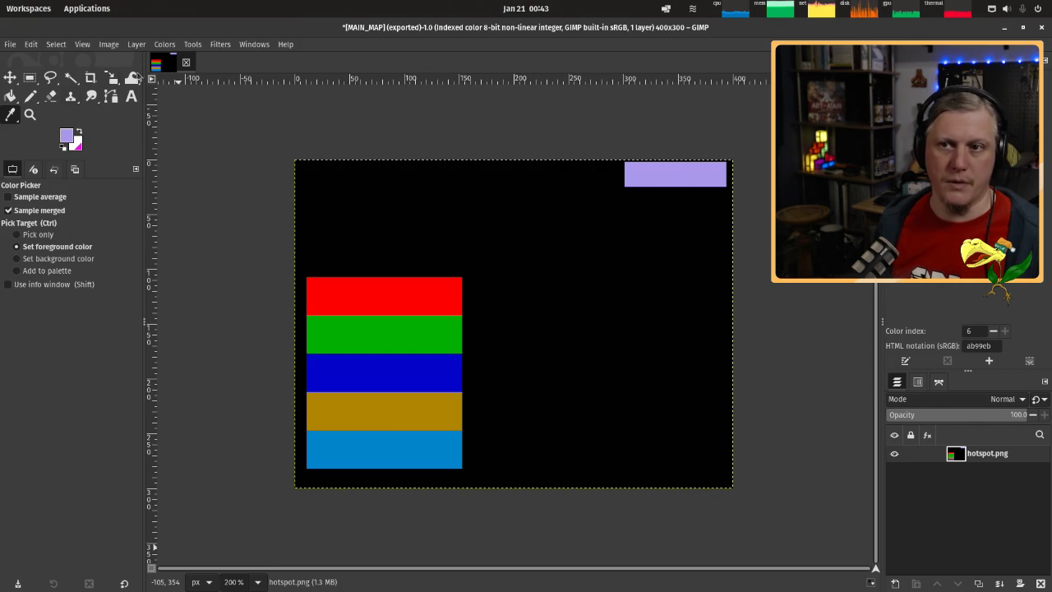
# Close MAIN_MAP without saving and open M2_MAP.png.
pyautogui.click(185, 61)
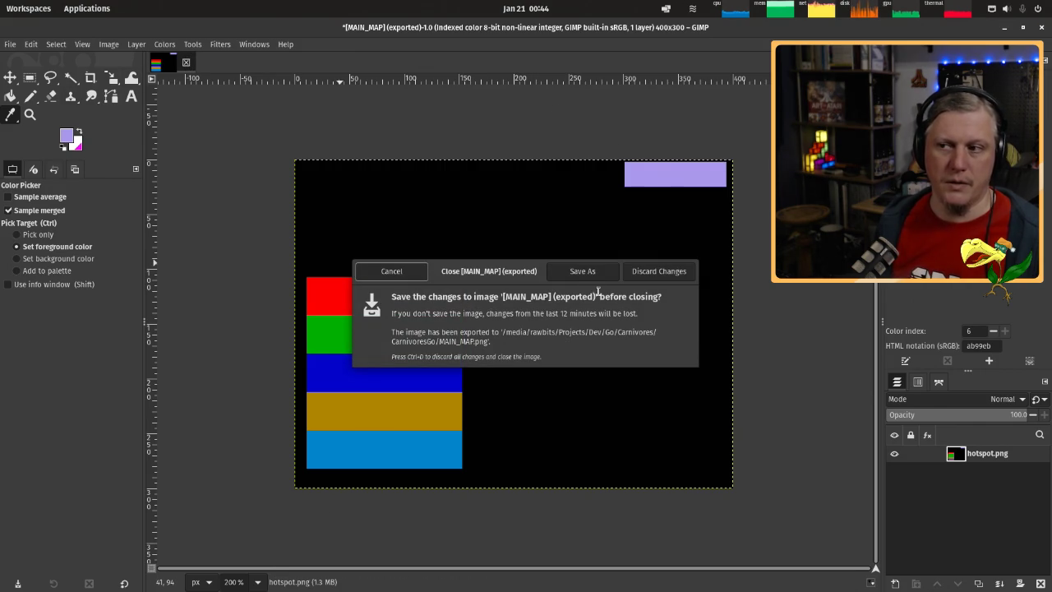
pyautogui.click(659, 271)
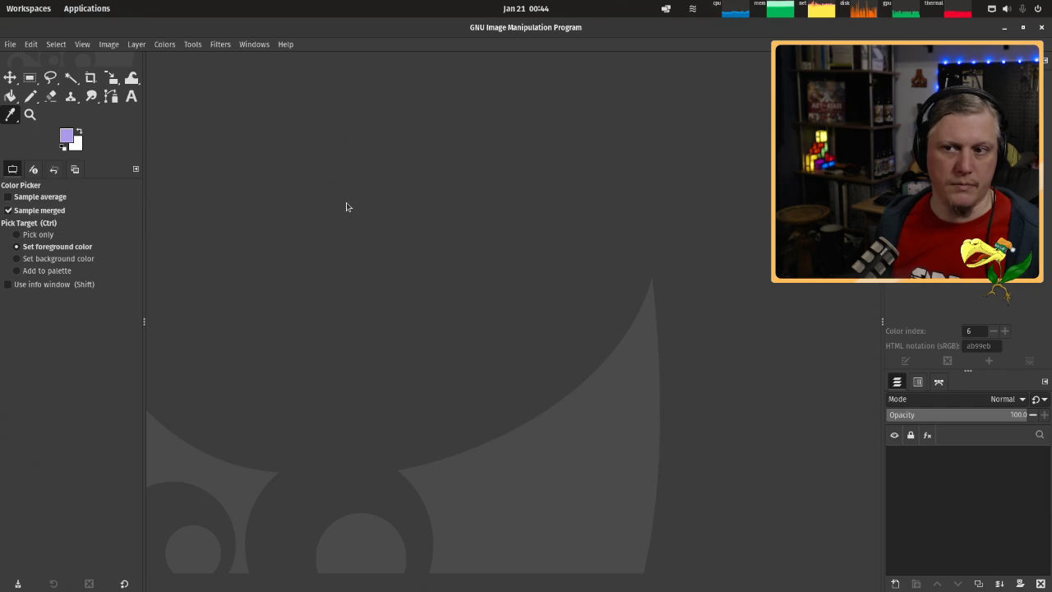
pyautogui.moveTo(179, 202); pyautogui.dragTo(349, 202)
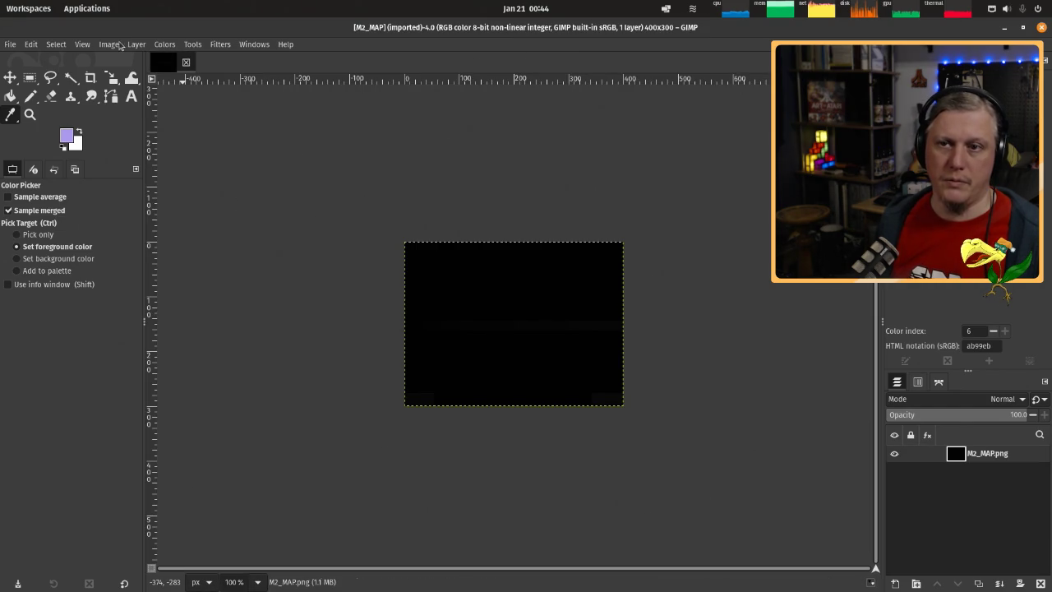
# Convert M2_MAP to indexed colour with an optimum palette.
pyautogui.click(119, 46)
pyautogui.moveTo(120, 72)
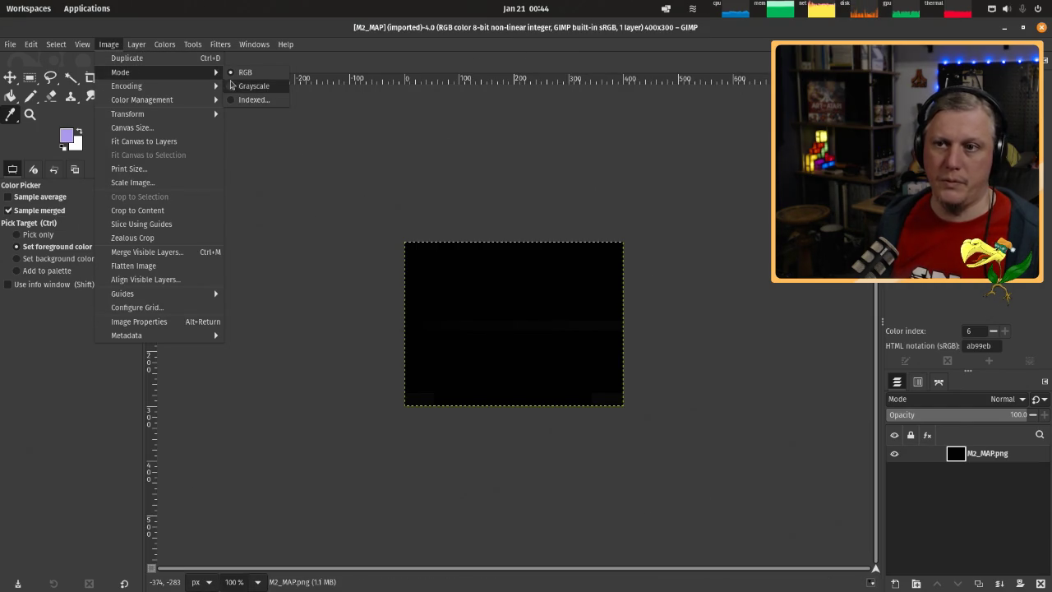
pyautogui.click(250, 100)
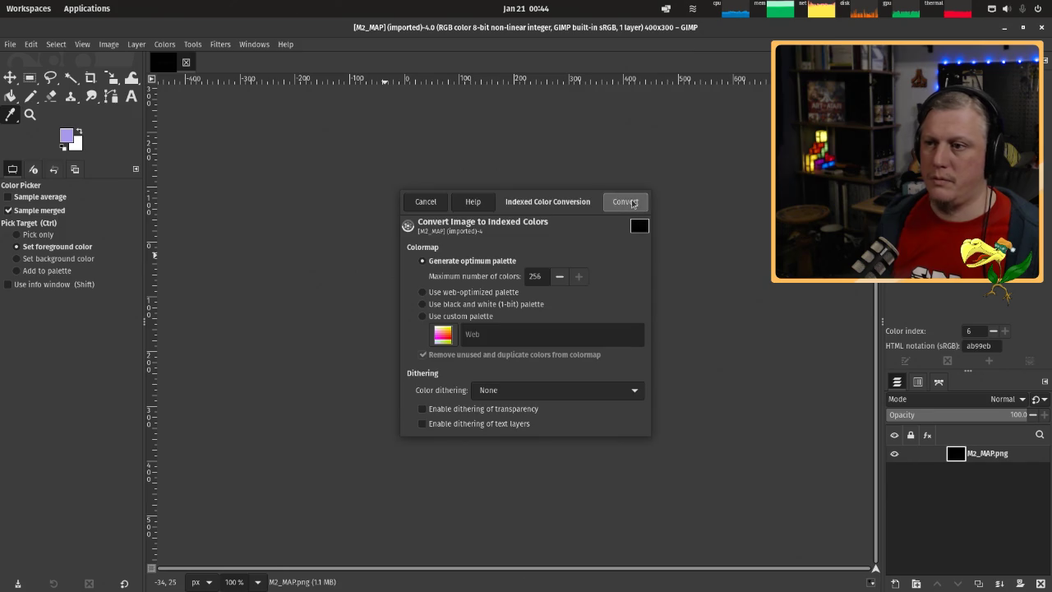
pyautogui.click(624, 203)
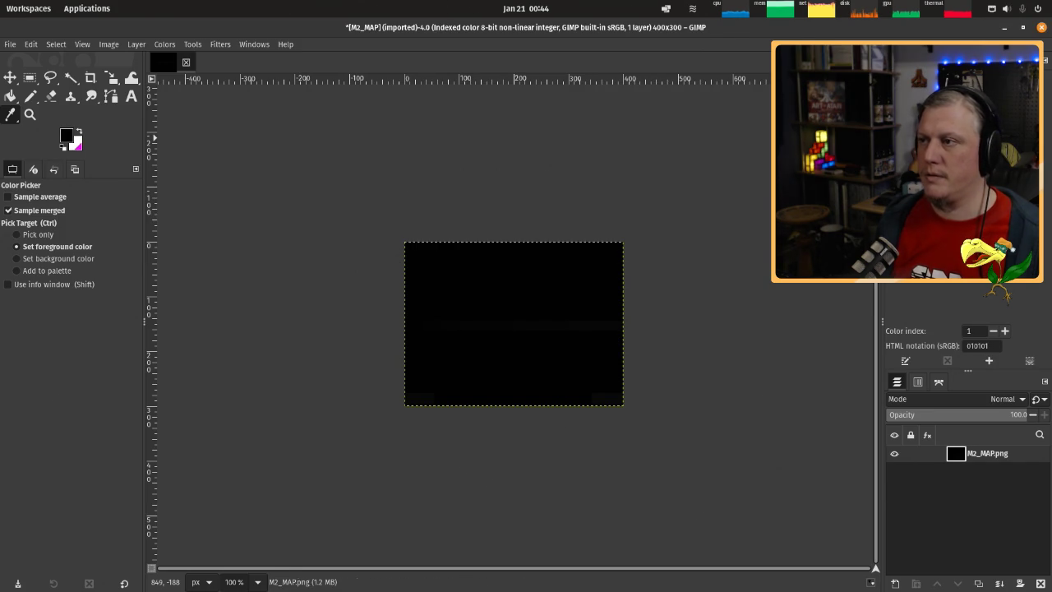
# Set colormap entries 1–3 to red cc0101, green 027102 and blue 030368.
pyautogui.doubleClick(899, 62)
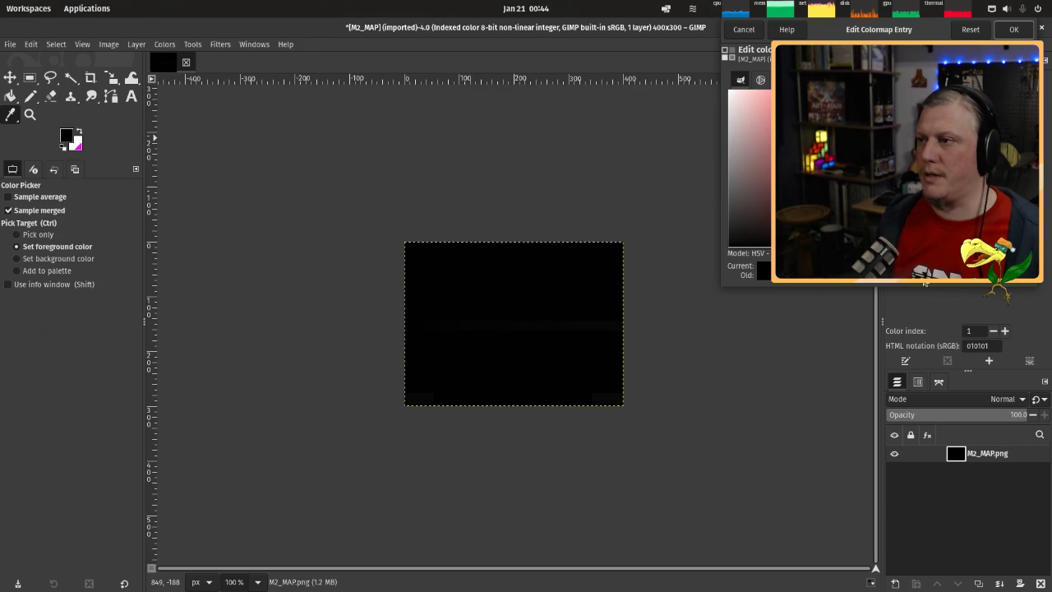
pyautogui.press('Return')
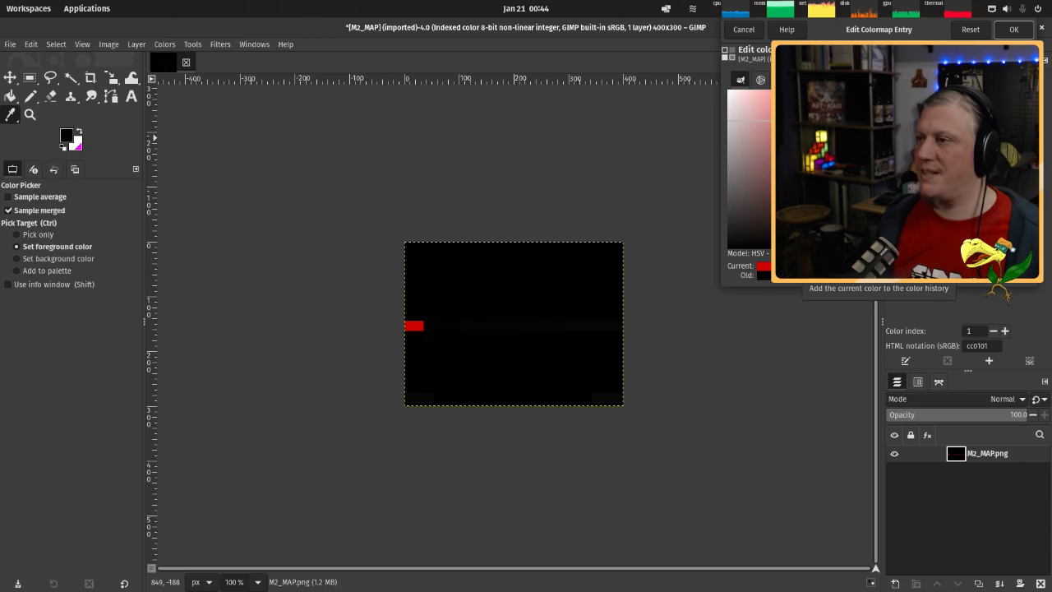
pyautogui.click(1012, 29)
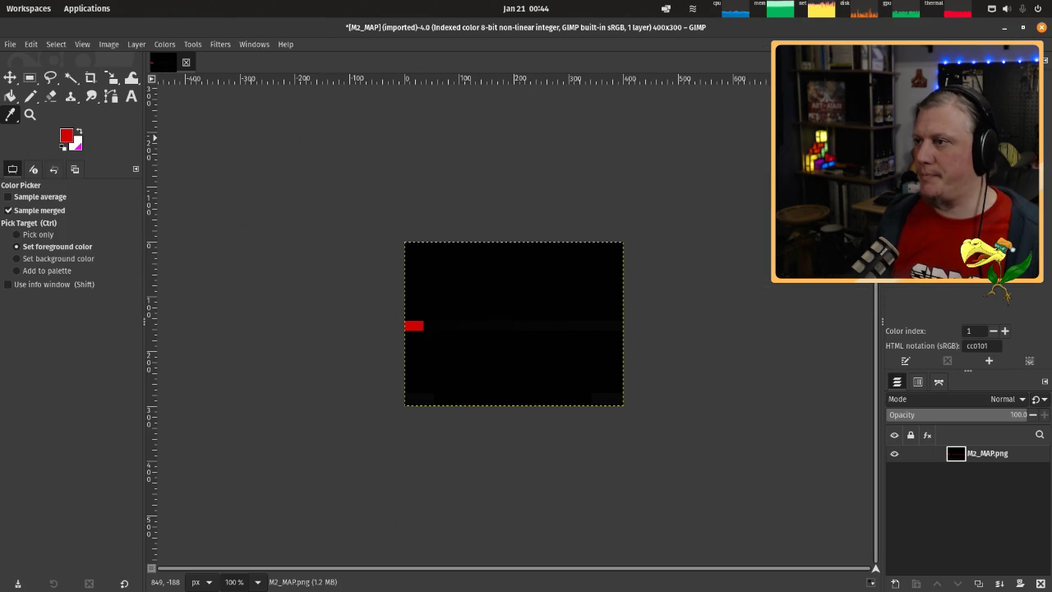
pyautogui.doubleClick(904, 62)
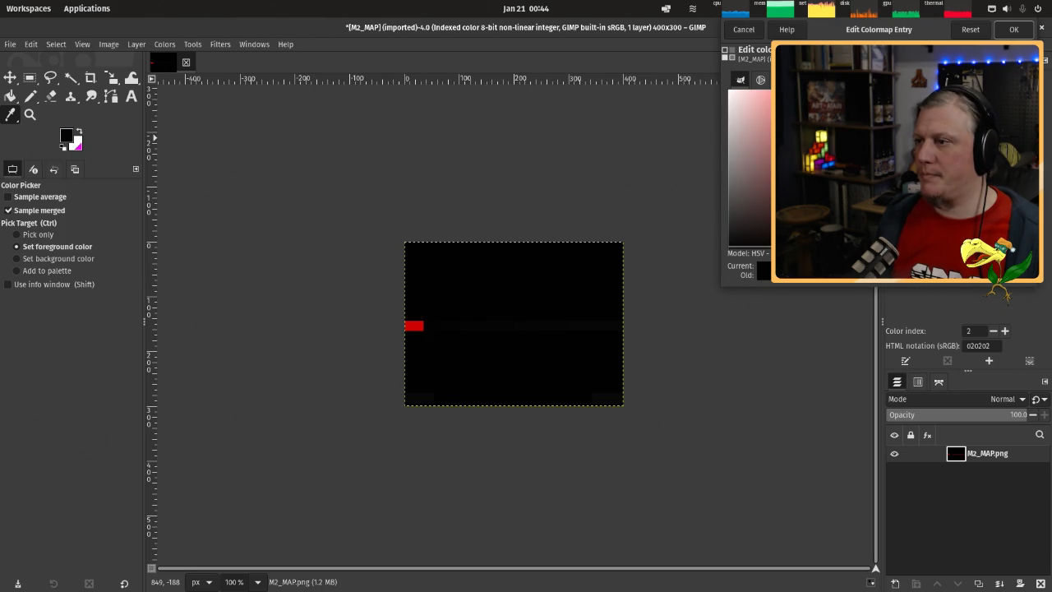
pyautogui.write('027102')
pyautogui.press('Return')
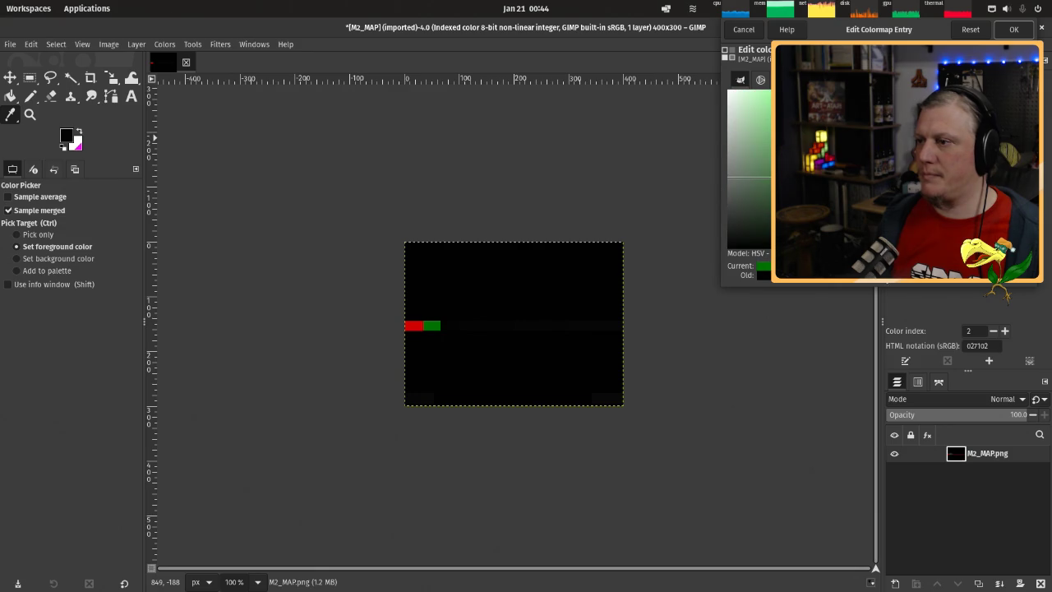
pyautogui.click(1013, 29)
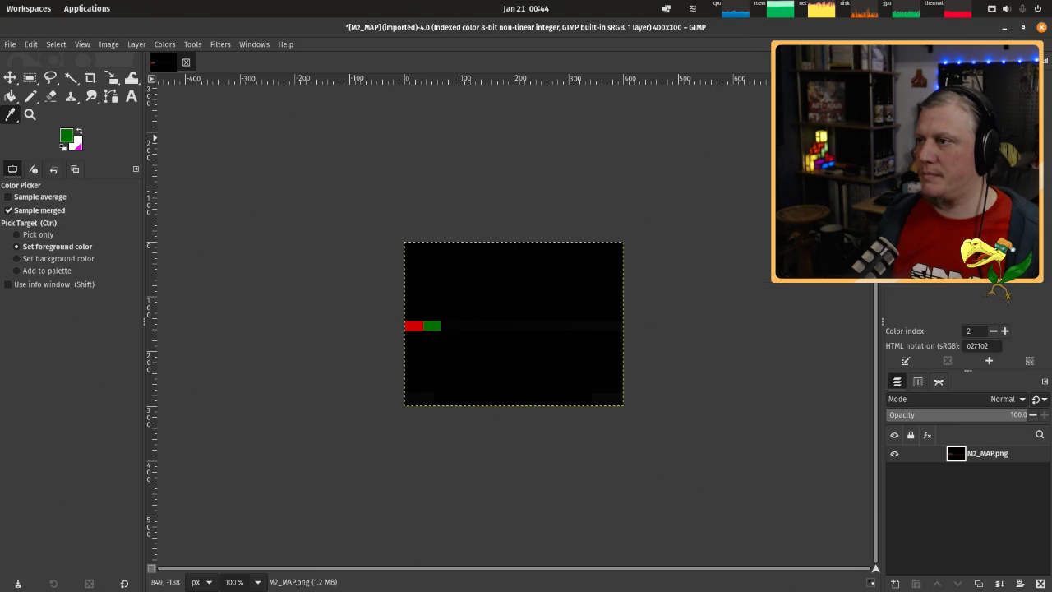
pyautogui.doubleClick(910, 61)
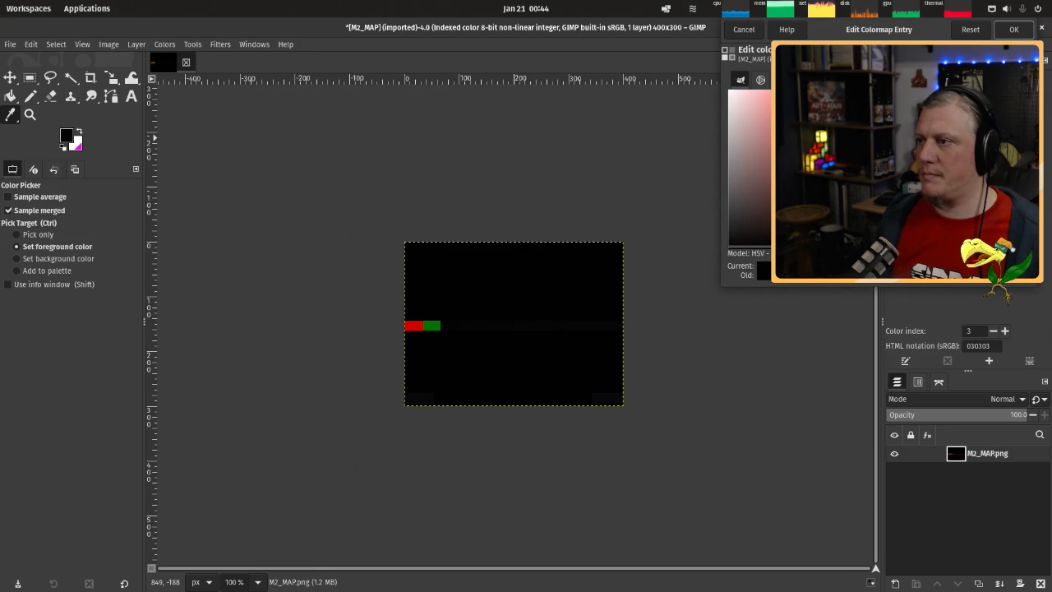
pyautogui.write('030368')
pyautogui.press('Return')
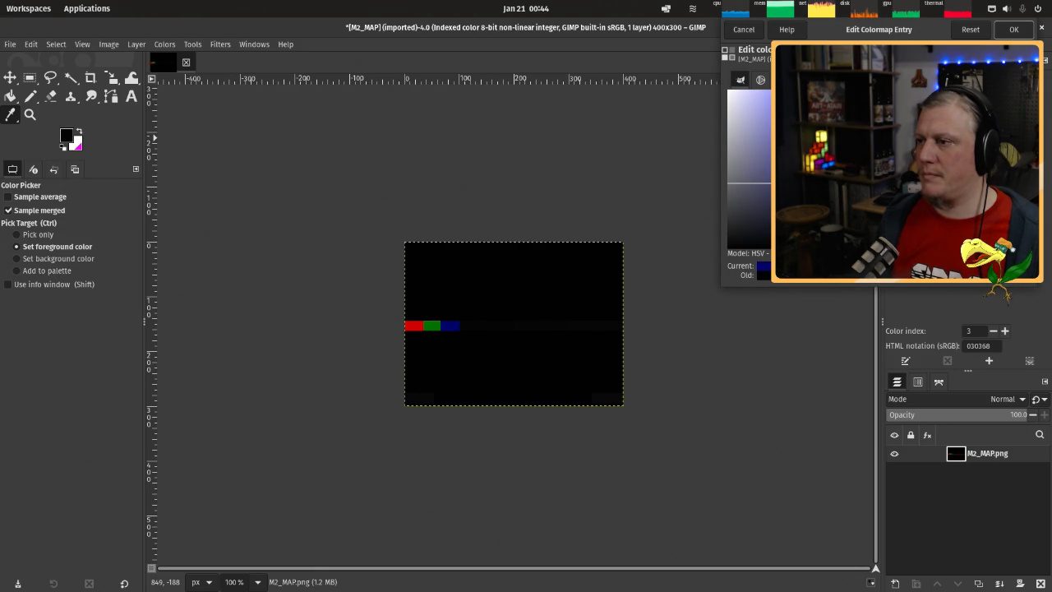
pyautogui.click(1013, 29)
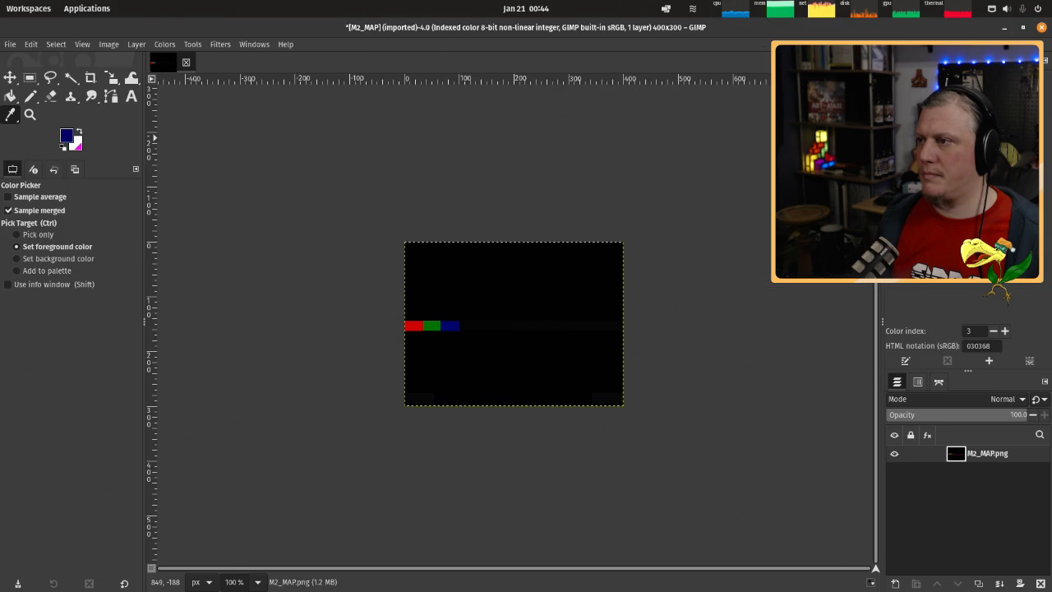
# Set colormap entry 4 to yellow b1b404 and entry 5 to teal 05af9d.
pyautogui.doubleClick(919, 61)
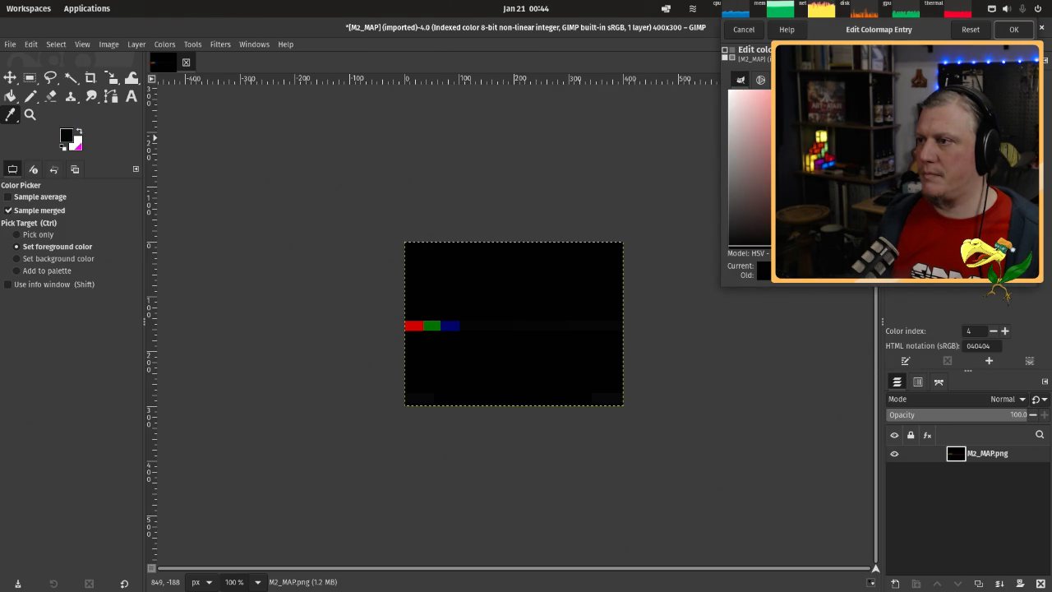
pyautogui.click(871, 135)
pyautogui.moveTo(891, 247); pyautogui.dragTo(891, 222)
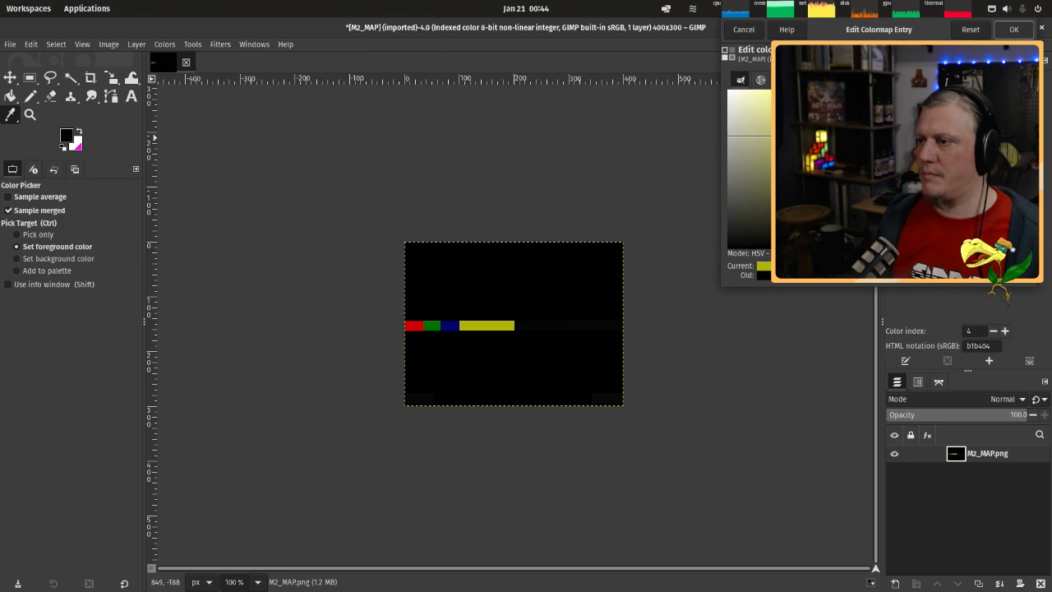
pyautogui.click(1014, 30)
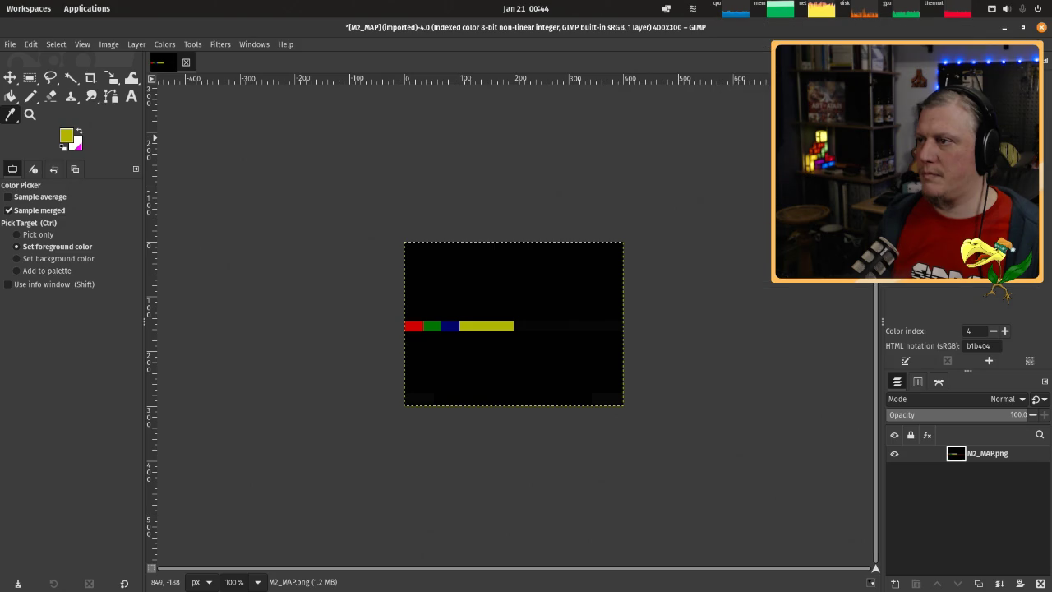
pyautogui.doubleClick(1017, 66)
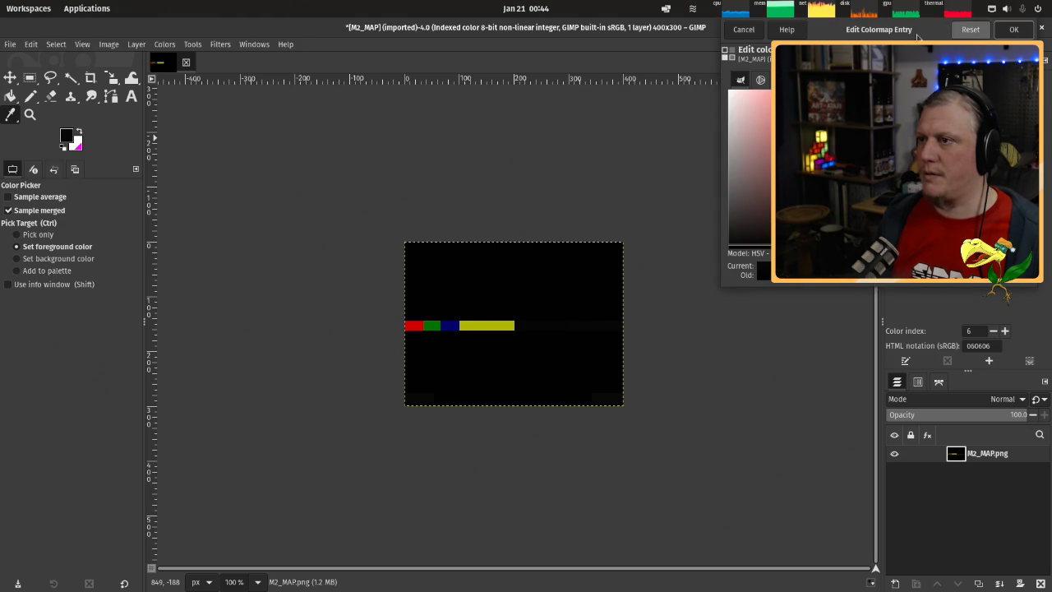
pyautogui.click(737, 34)
pyautogui.doubleClick(1003, 66)
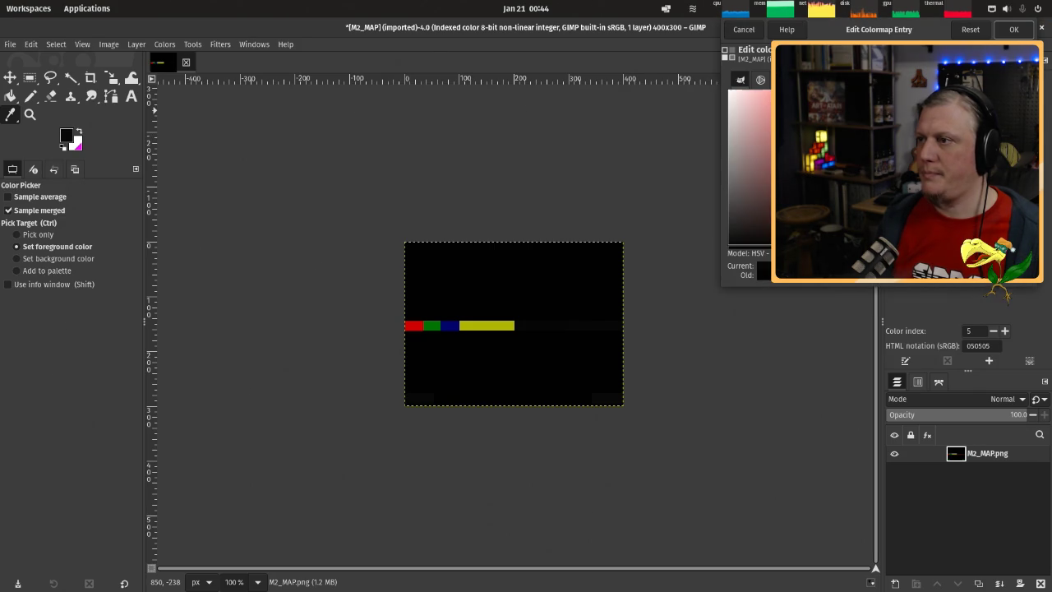
pyautogui.write('05af9d')
pyautogui.press('Return')
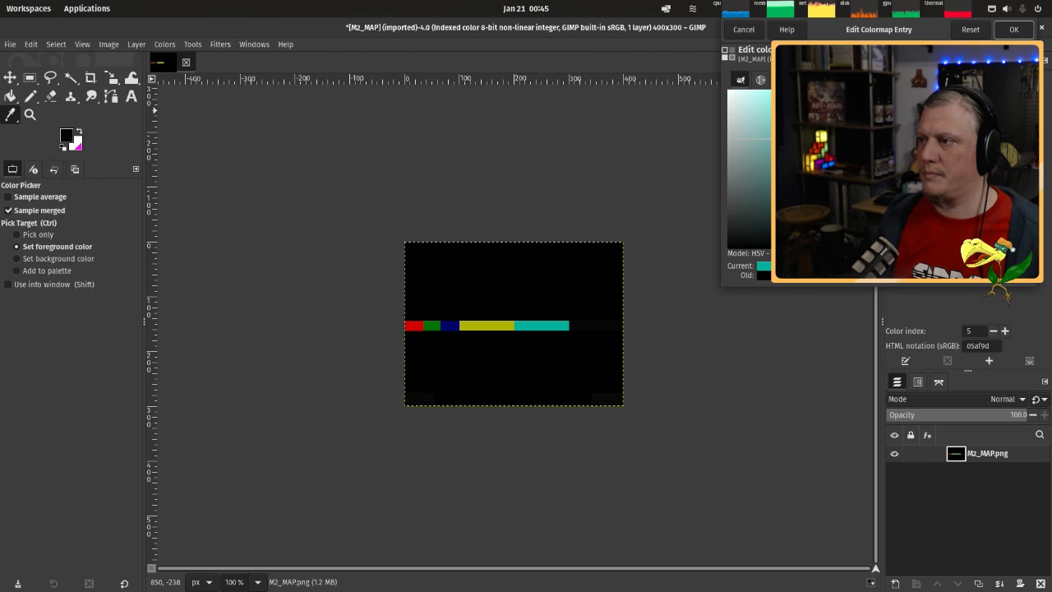
pyautogui.click(1013, 29)
# Try several hex values for colormap entry 6, settling on magenta a200b1.
pyautogui.doubleClick(1015, 66)
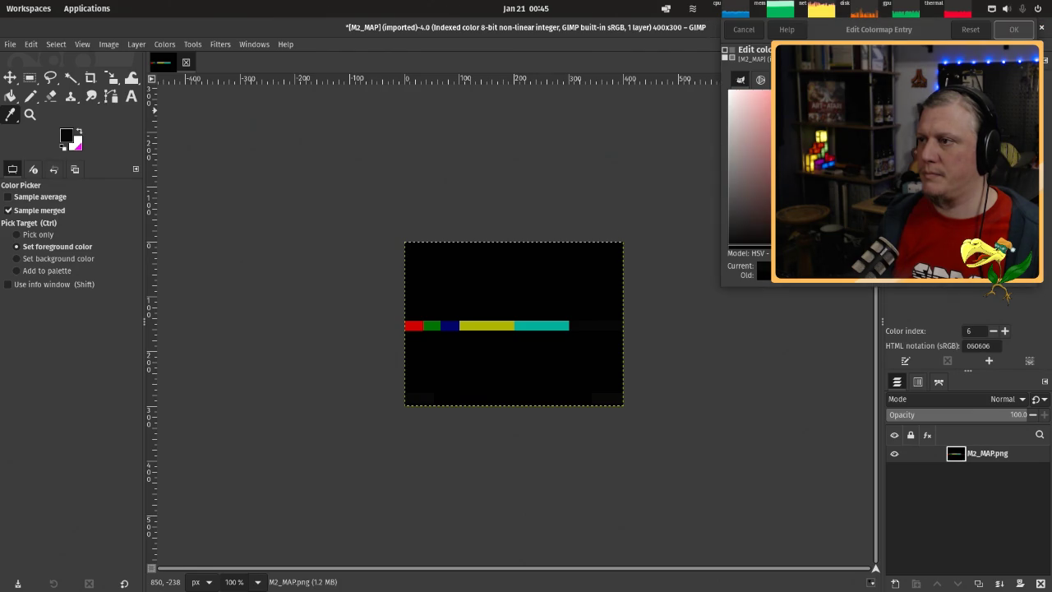
pyautogui.write('06ad06')
pyautogui.press('Return')
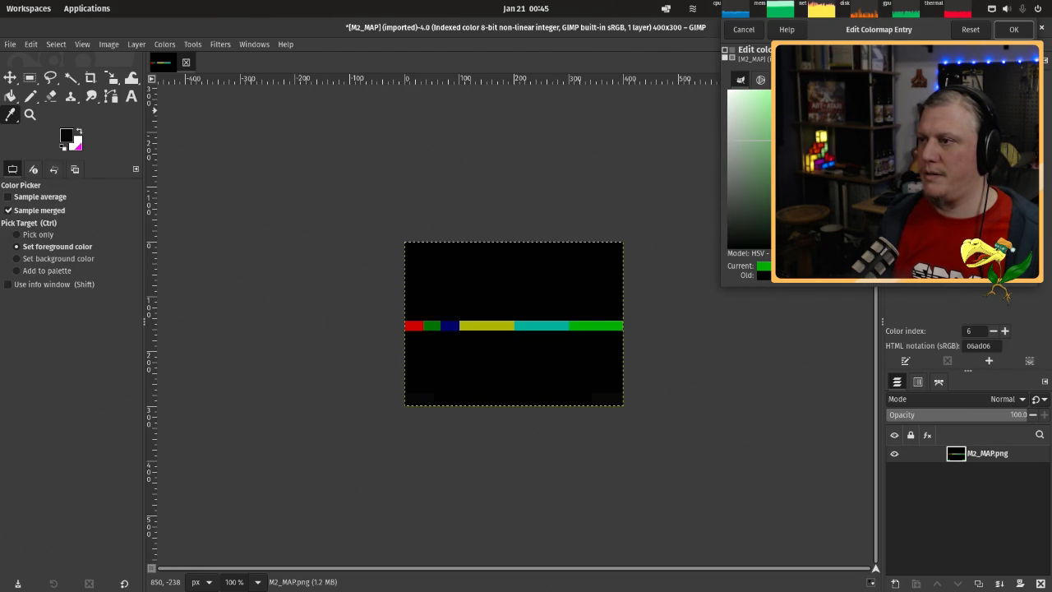
pyautogui.press('BackSpace')
pyautogui.press('BackSpace')
pyautogui.write('ad')
pyautogui.press('Return')
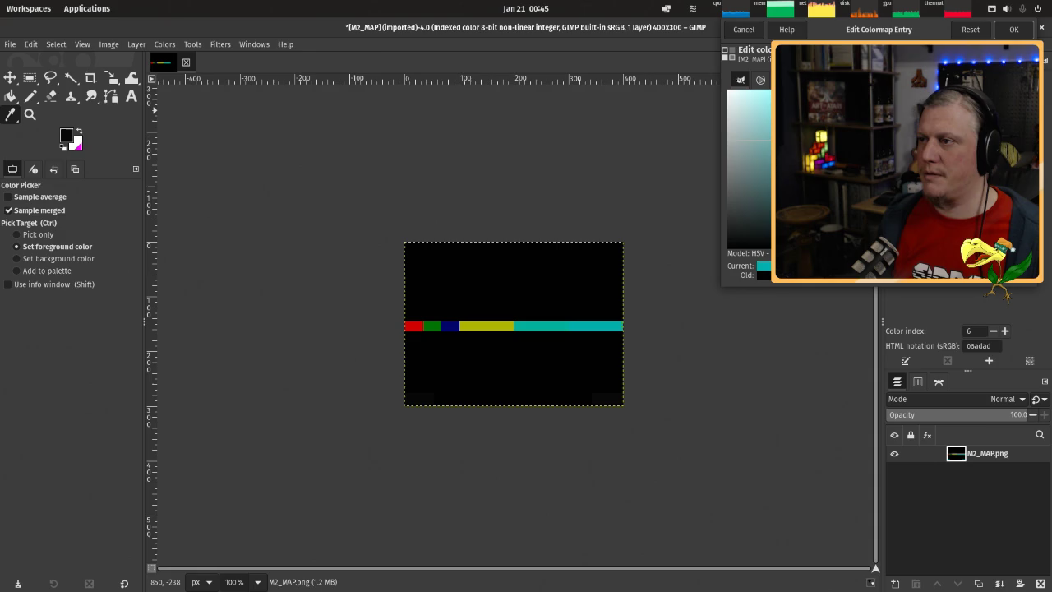
pyautogui.write('a2')
pyautogui.press('Return')
pyautogui.press('BackSpace')
pyautogui.press('BackSpace')
pyautogui.write('00')
pyautogui.press('Return')
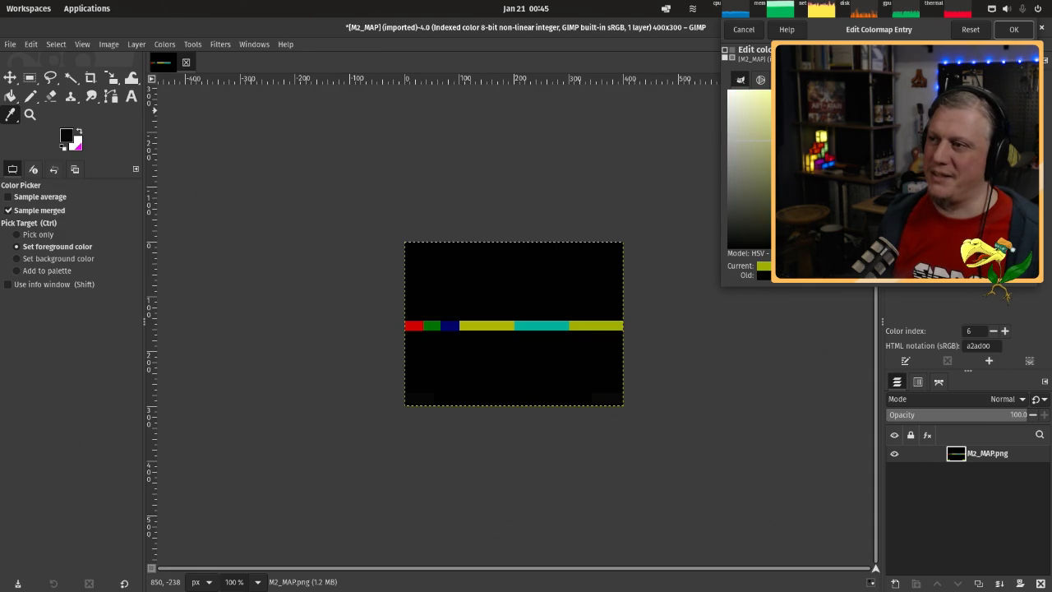
pyautogui.press('BackSpace')
pyautogui.press('BackSpace')
pyautogui.press('BackSpace')
pyautogui.write('0000')
pyautogui.press('Return')
pyautogui.press('BackSpace')
pyautogui.press('BackSpace')
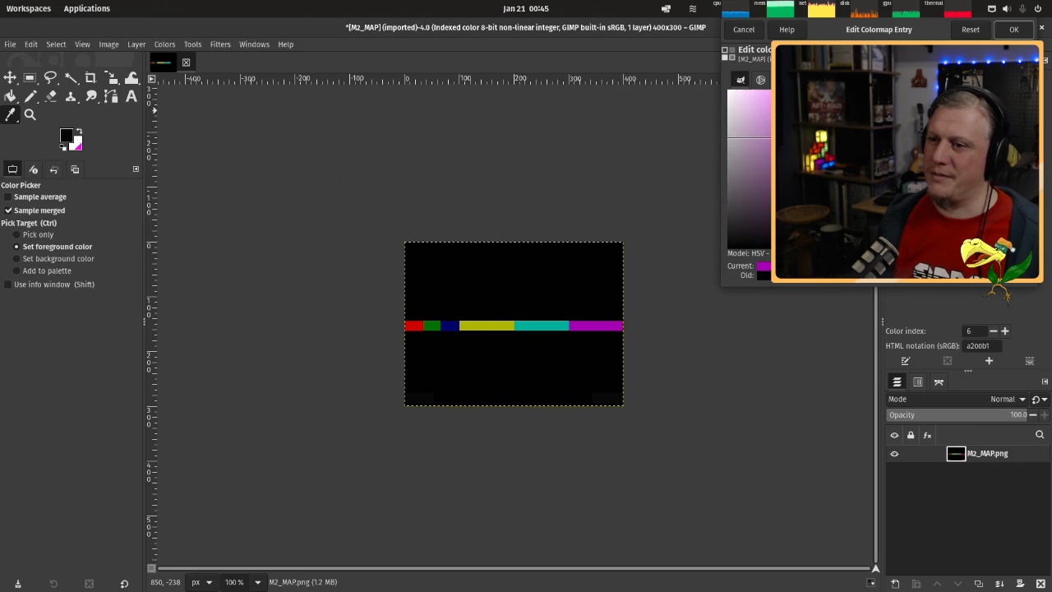
pyautogui.write('b1')
pyautogui.press('Return')
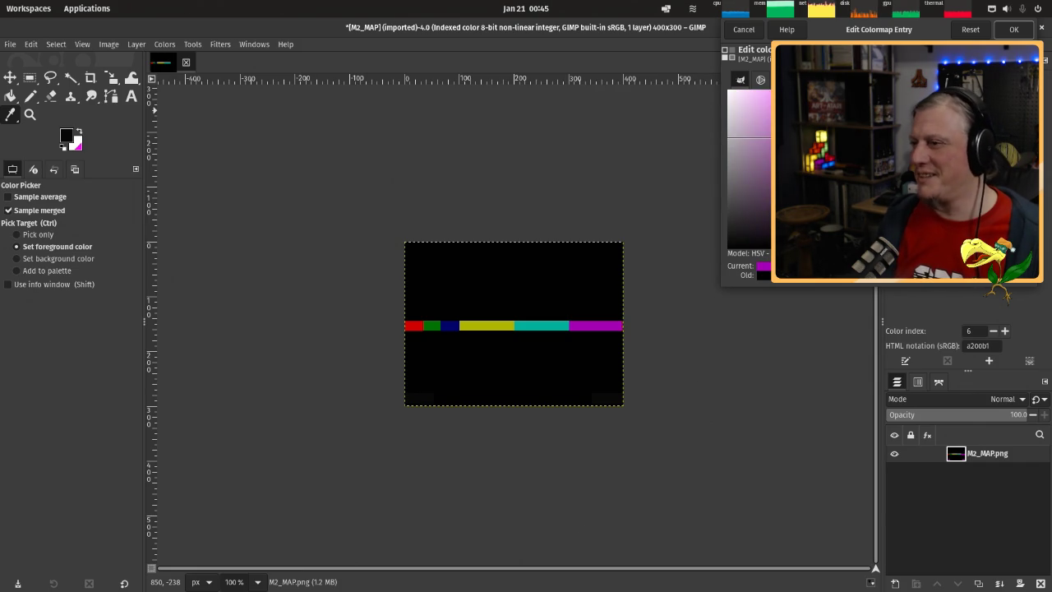
pyautogui.click(1014, 28)
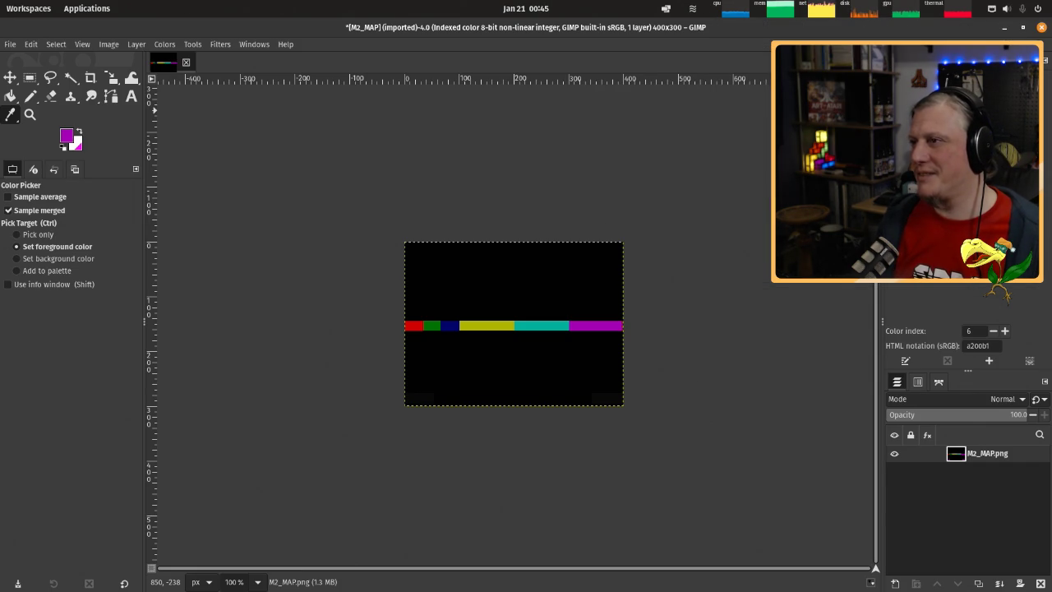
# Set colormap entry 7 to light grey bcbfca.
pyautogui.press('Right')
pyautogui.press('Return')
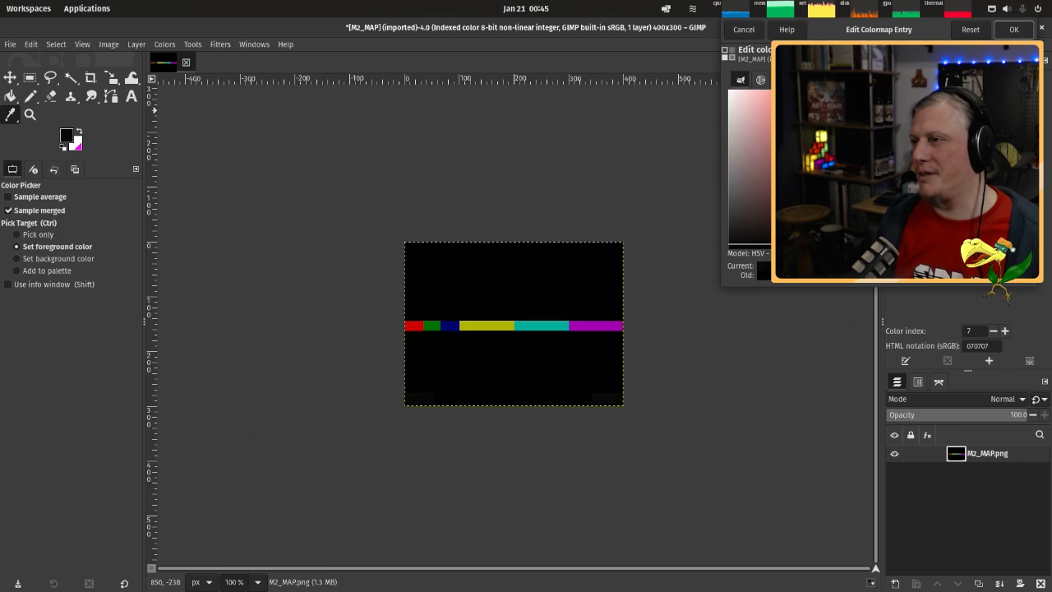
pyautogui.write('bcbf07')
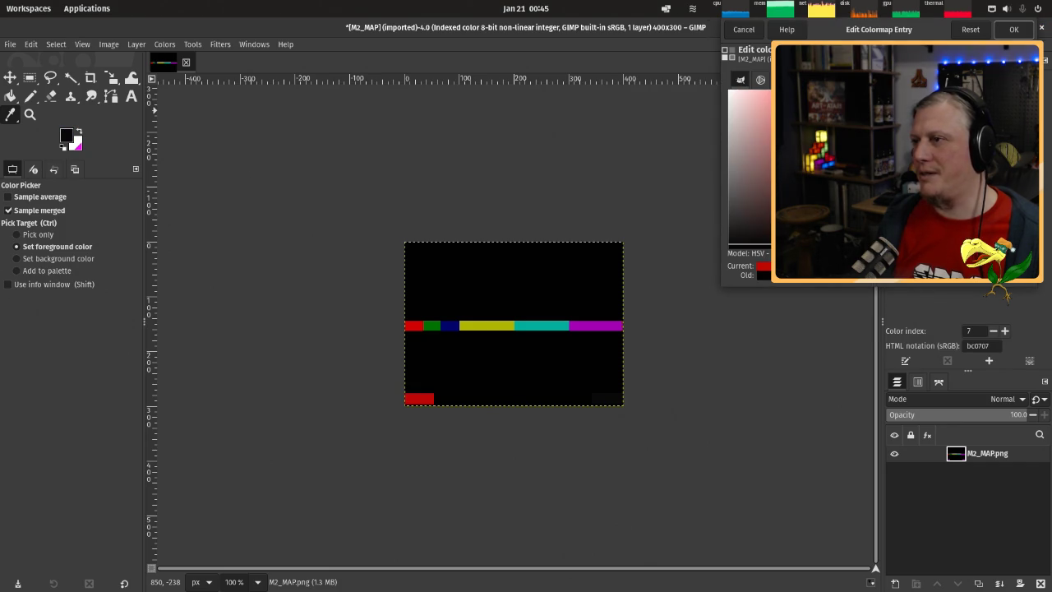
pyautogui.press('BackSpace')
pyautogui.press('BackSpace')
pyautogui.write('ca')
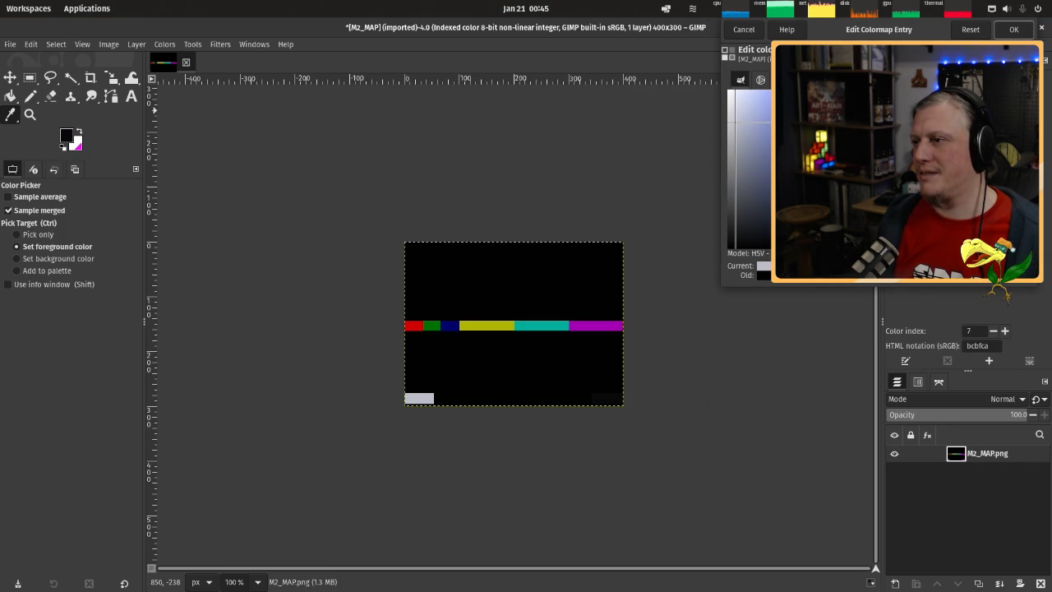
pyautogui.click(1013, 29)
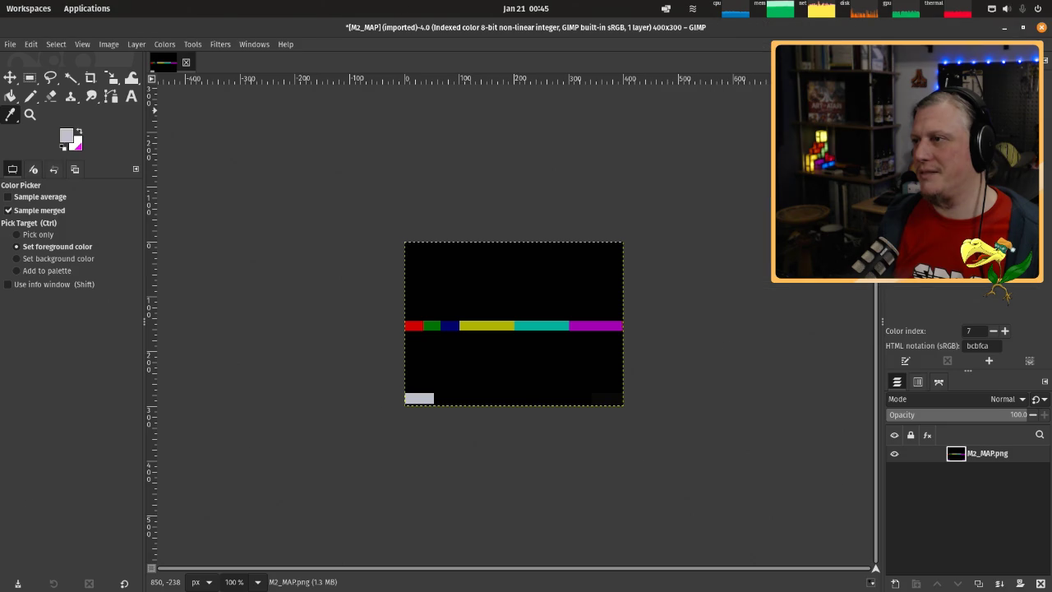
# Set colormap entry 8 to white ffffff after briefly trying a grey.
pyautogui.doubleClick(904, 90)
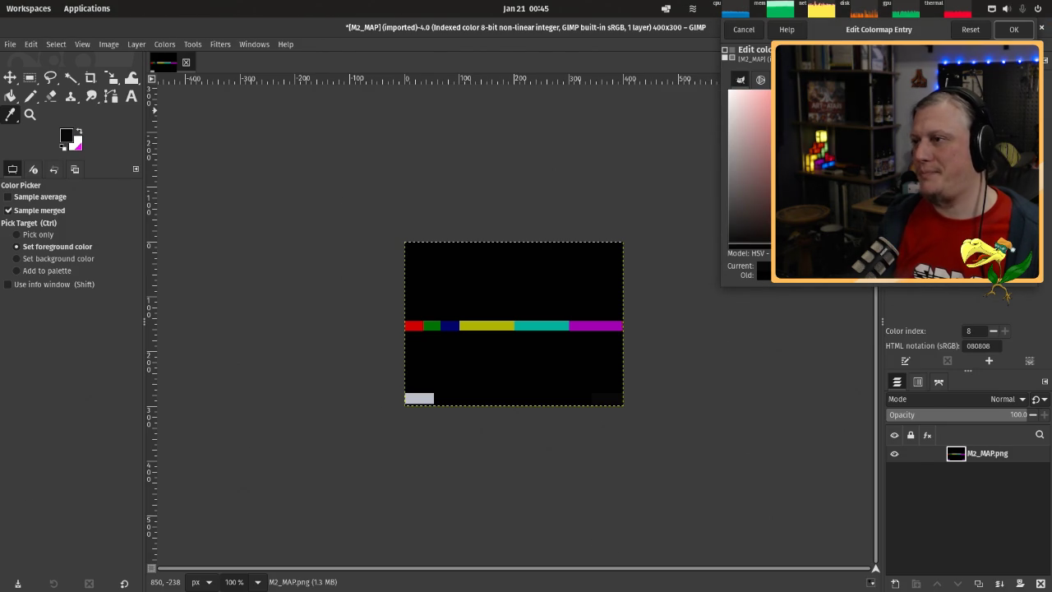
pyautogui.press('Return')
pyautogui.write('ffffff')
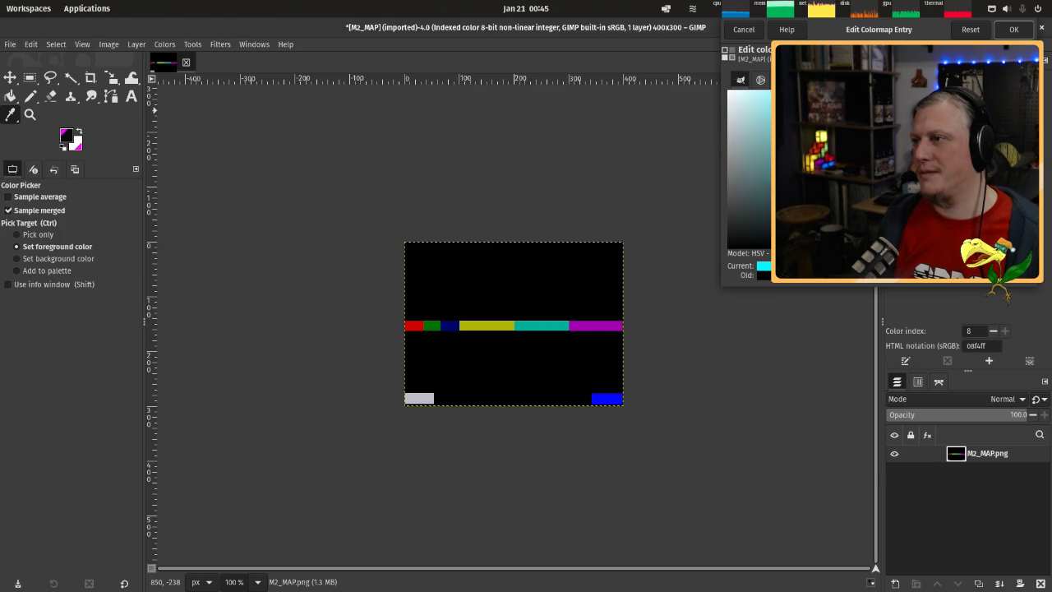
pyautogui.press('Return')
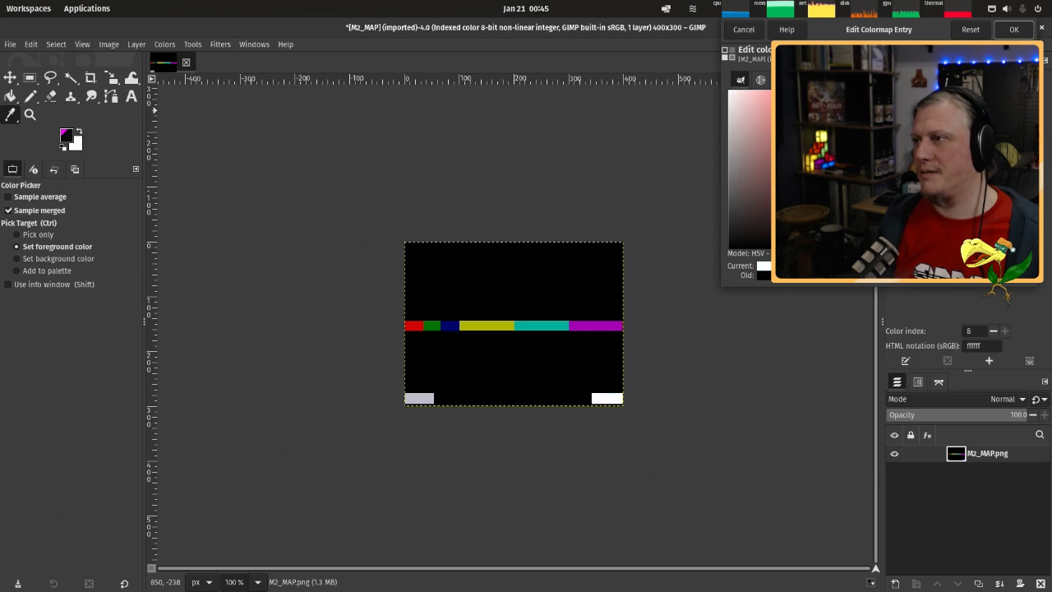
pyautogui.click(1013, 28)
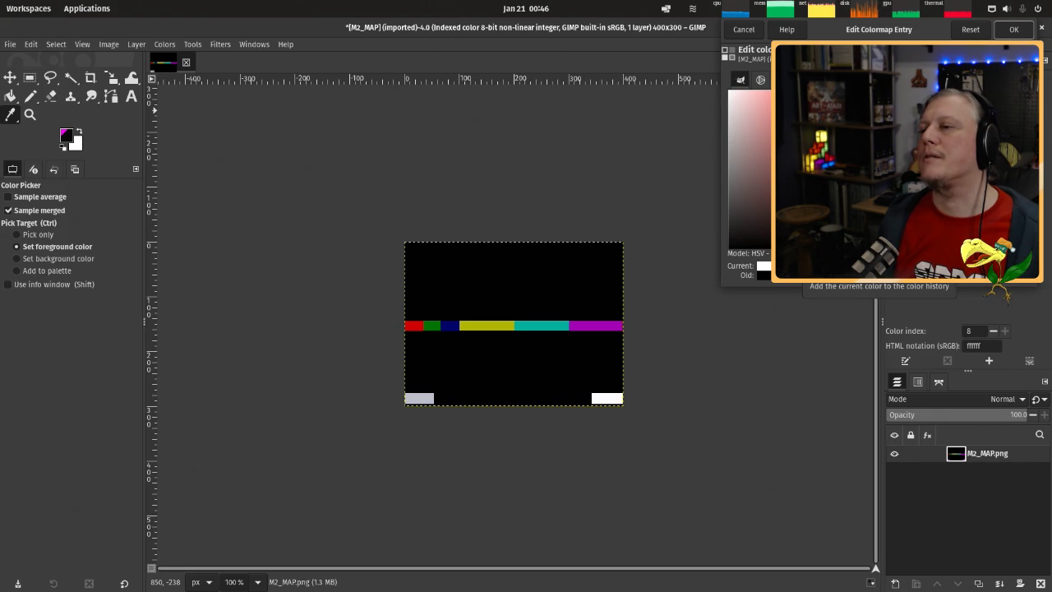
pyautogui.click(896, 272)
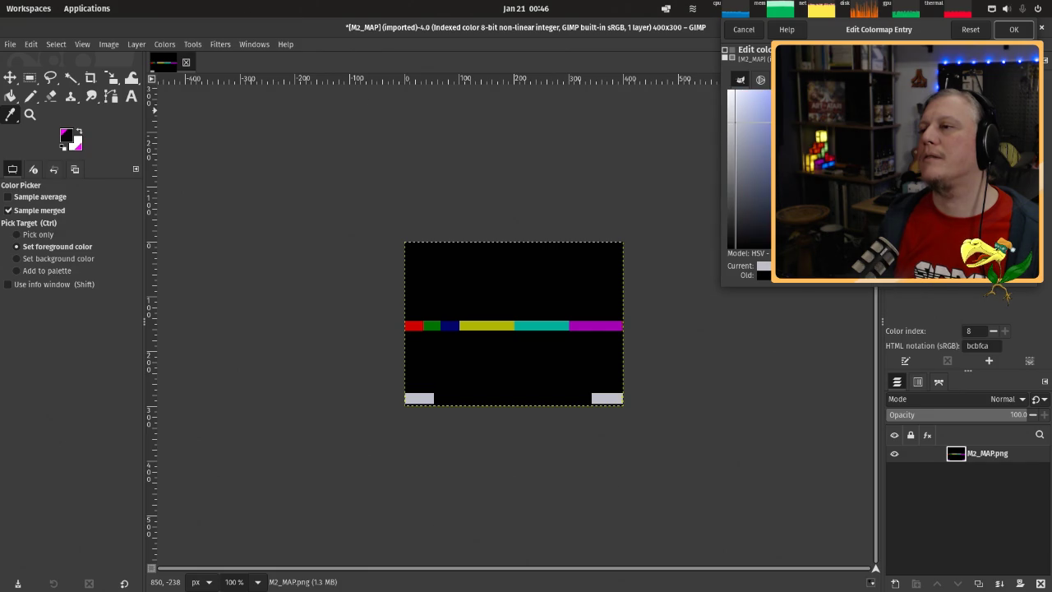
pyautogui.moveTo(736, 122); pyautogui.dragTo(736, 172)
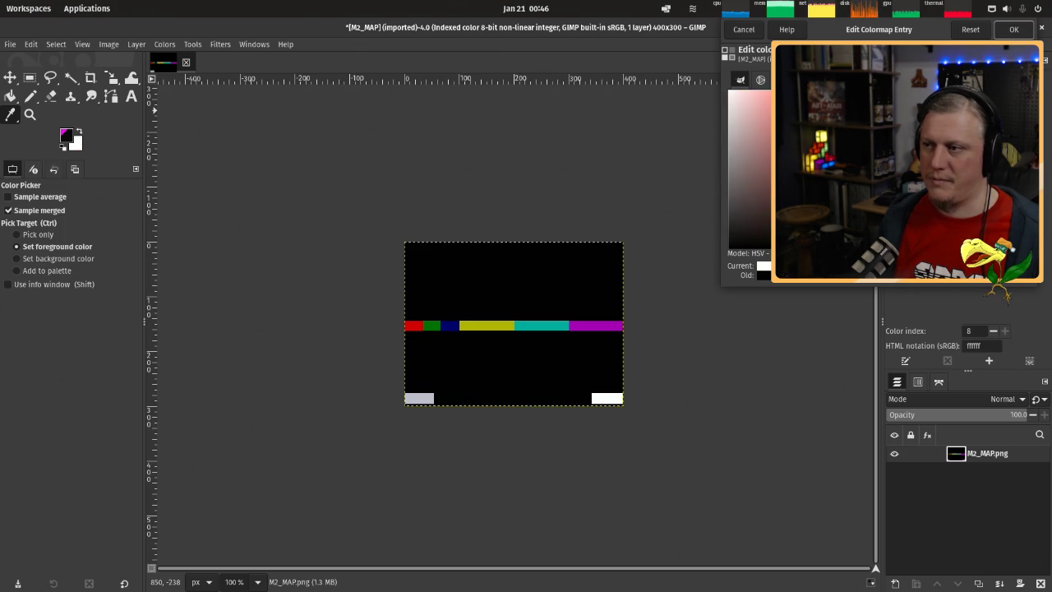
pyautogui.write('ffffff')
pyautogui.press('Return')
pyautogui.click(1013, 29)
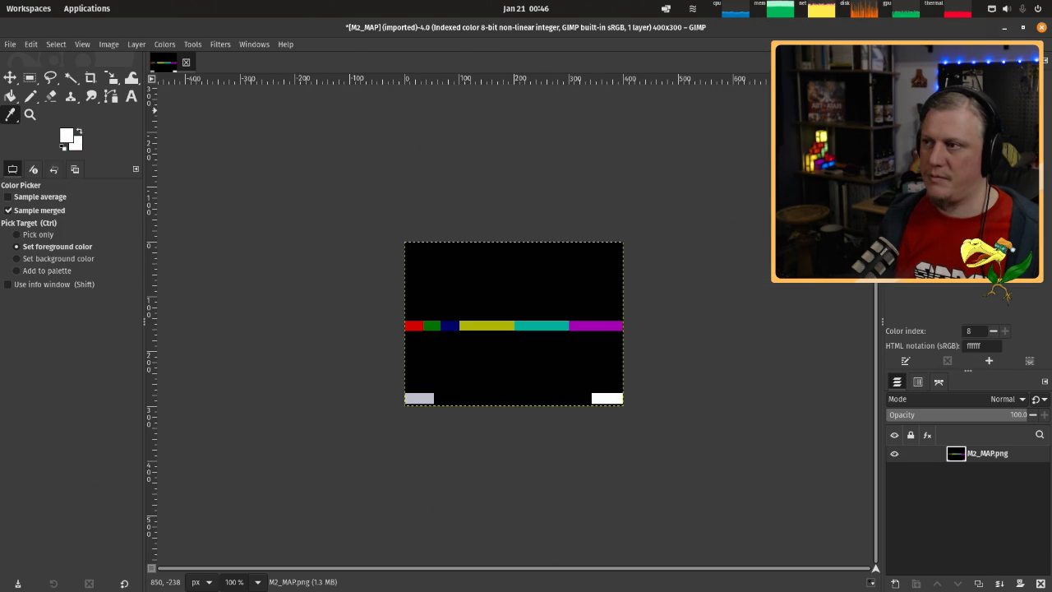
# Change colormap entry 7 to dark grey 737a71.
pyautogui.doubleClick(965, 197)
pyautogui.write('737a71')
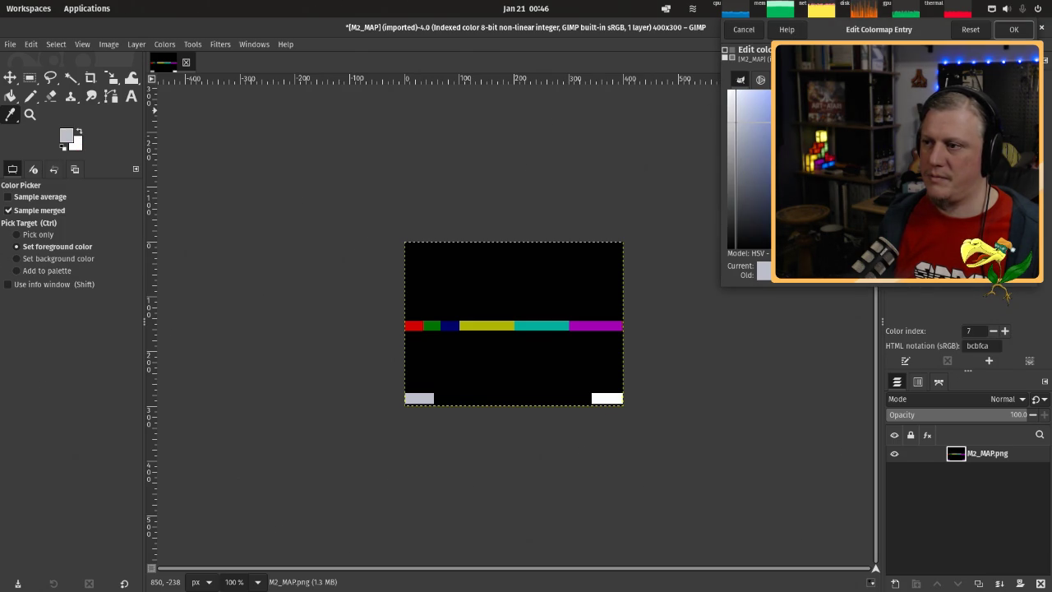
pyautogui.press('Return')
pyautogui.click(1014, 30)
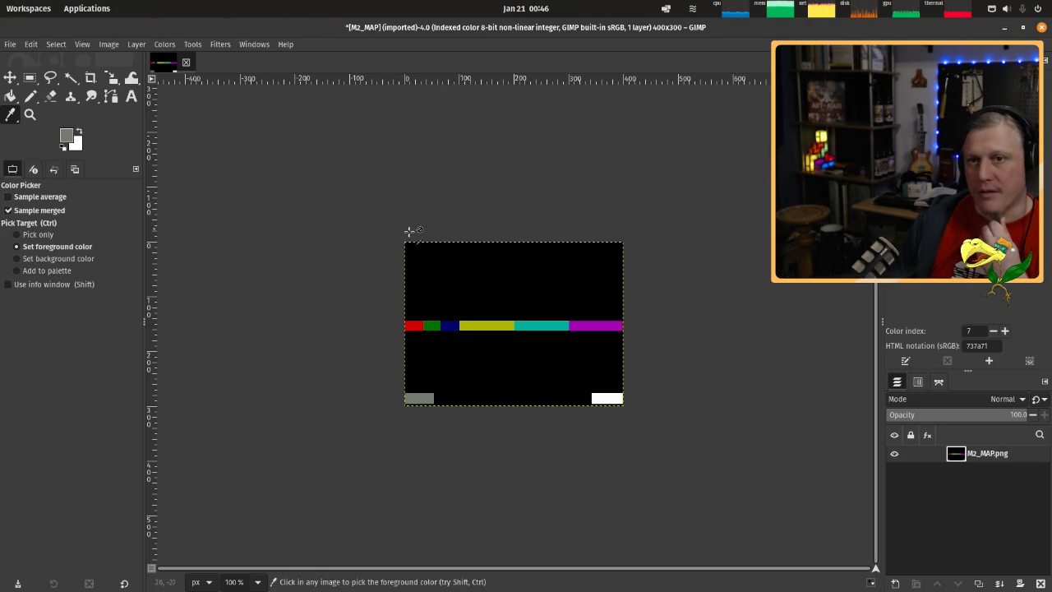
# Use File > Overwrite M2_MAP.png, then close the image and discard changes.
pyautogui.click(9, 45)
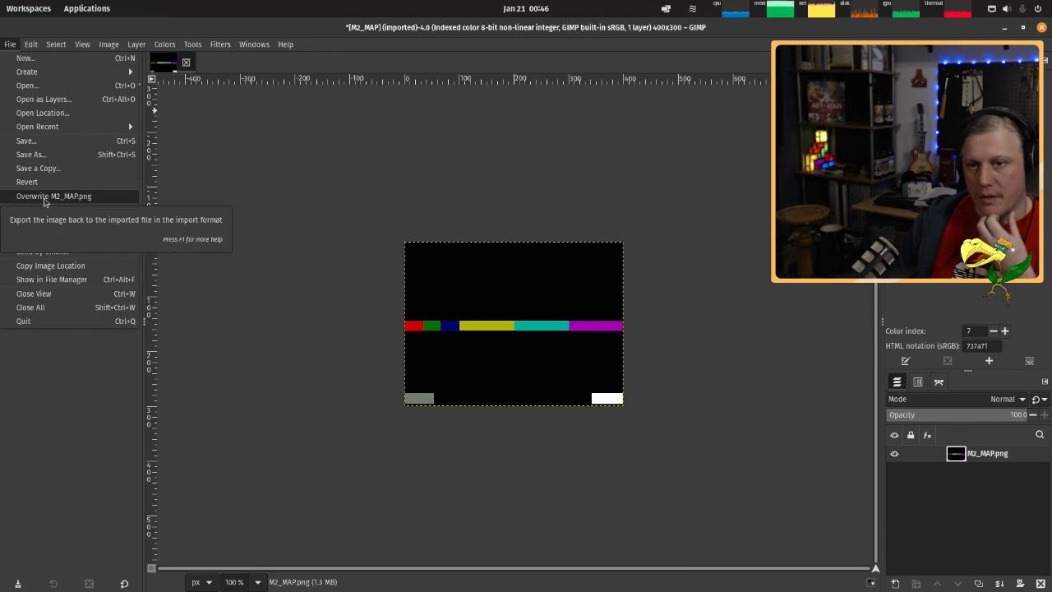
pyautogui.click(45, 197)
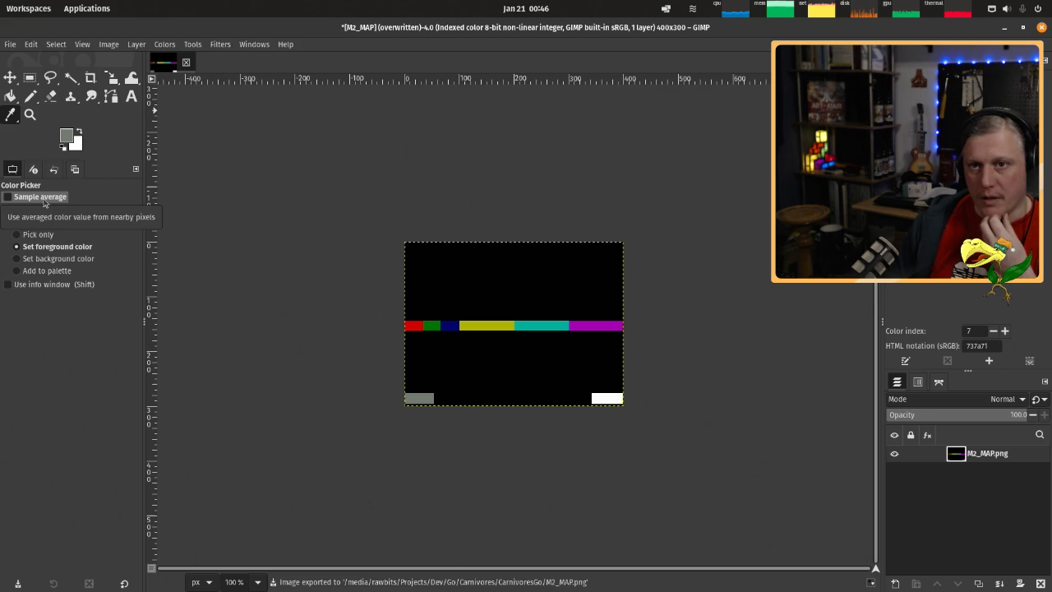
pyautogui.click(187, 64)
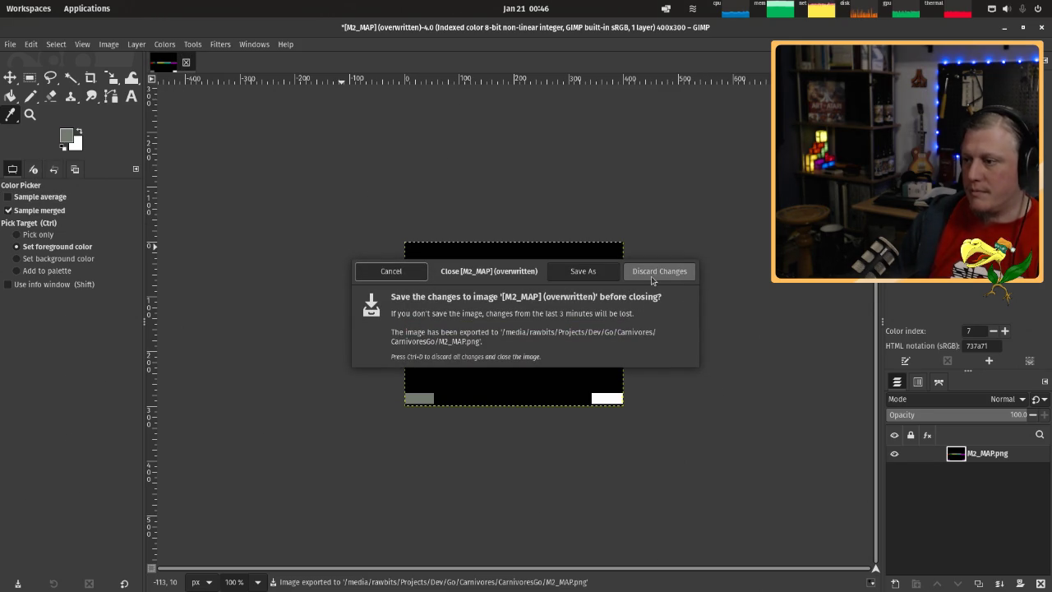
pyautogui.click(657, 273)
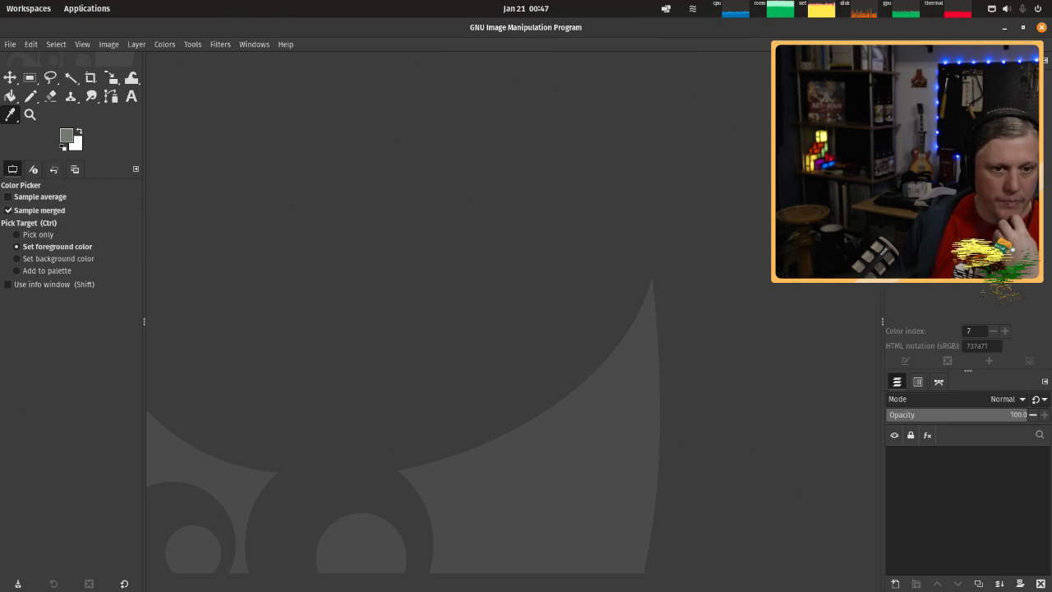
# Open MD_MAP.png and convert it to indexed colour.
pyautogui.moveTo(206, 223); pyautogui.dragTo(369, 225)
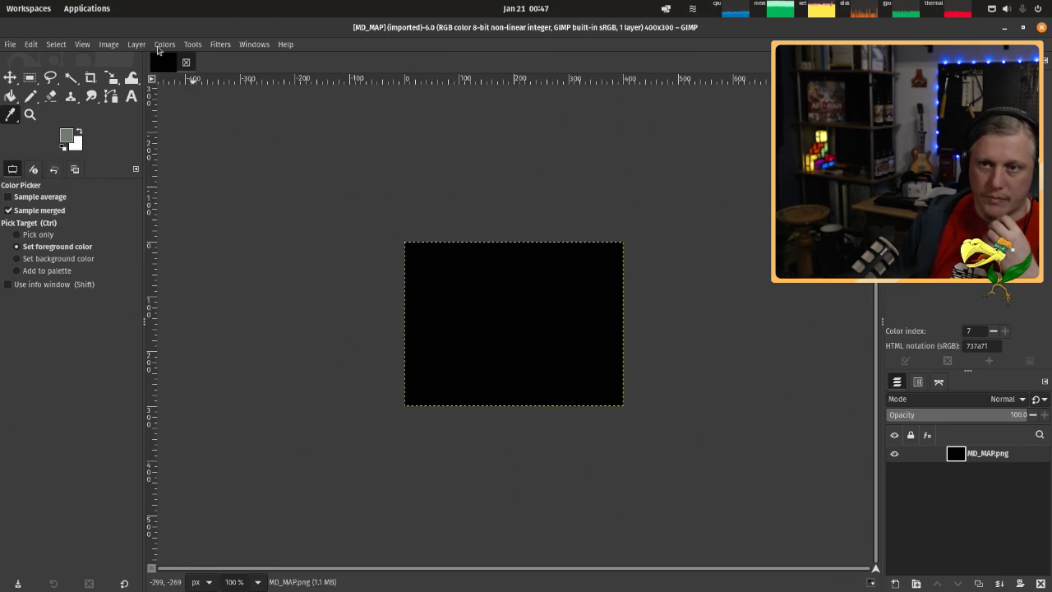
pyautogui.click(110, 44)
pyautogui.moveTo(122, 73)
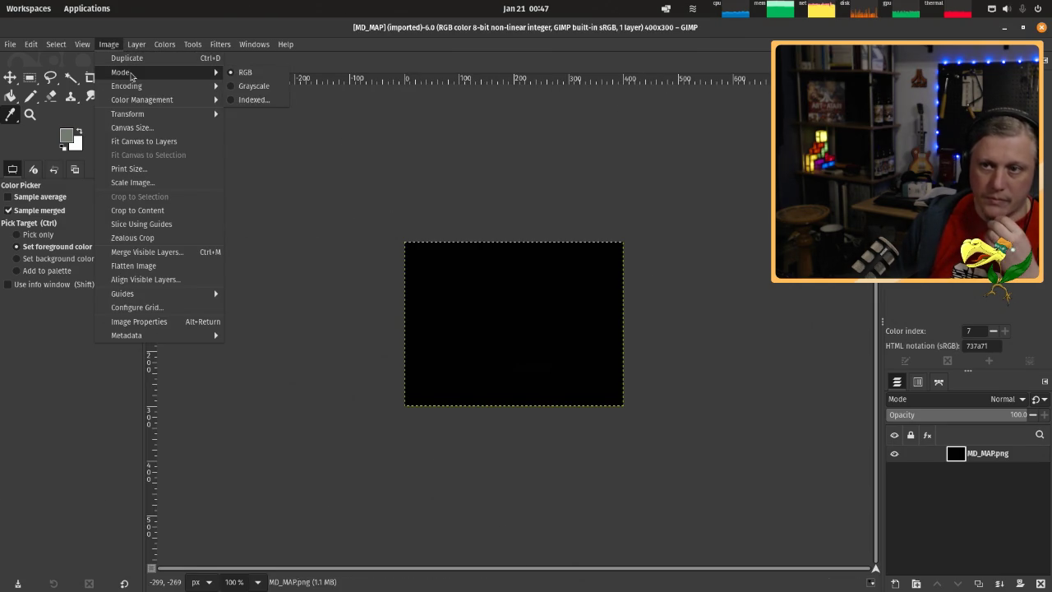
pyautogui.click(254, 99)
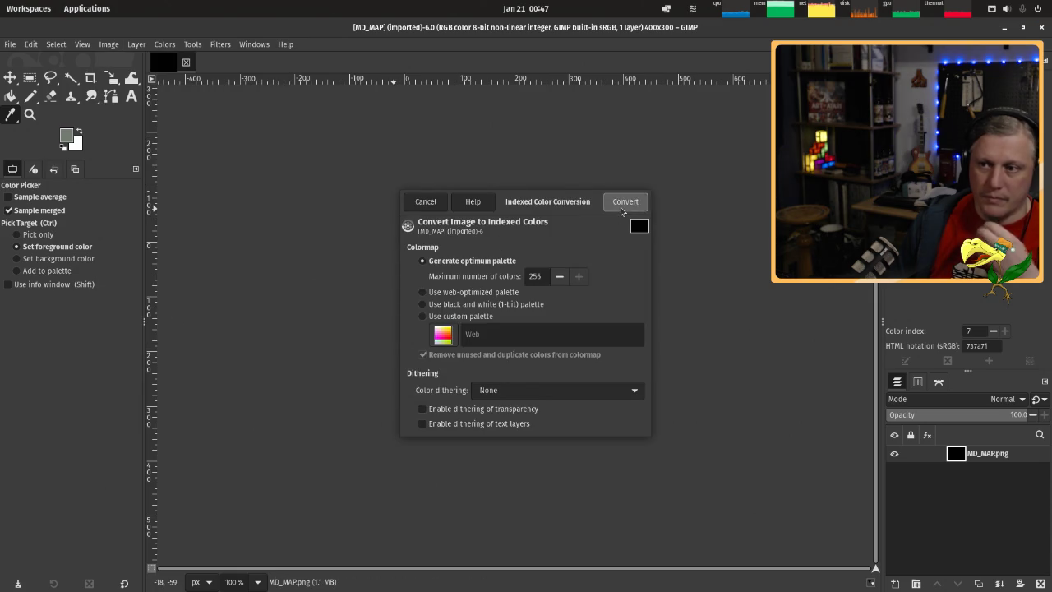
pyautogui.click(626, 204)
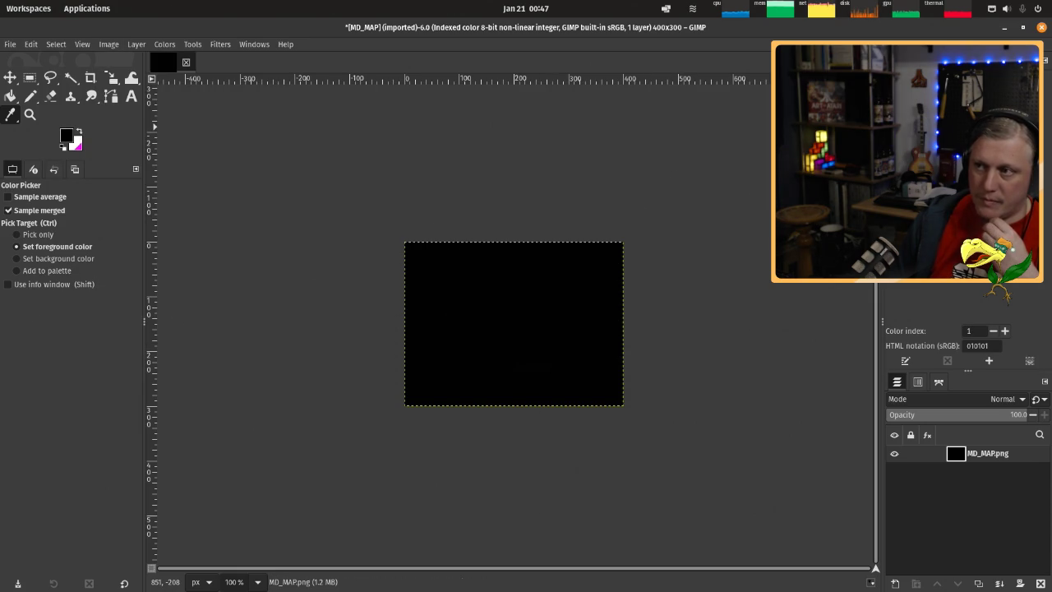
# Set colormap entry 1 to red cc0101 and entry 2 to green.
pyautogui.doubleClick(900, 62)
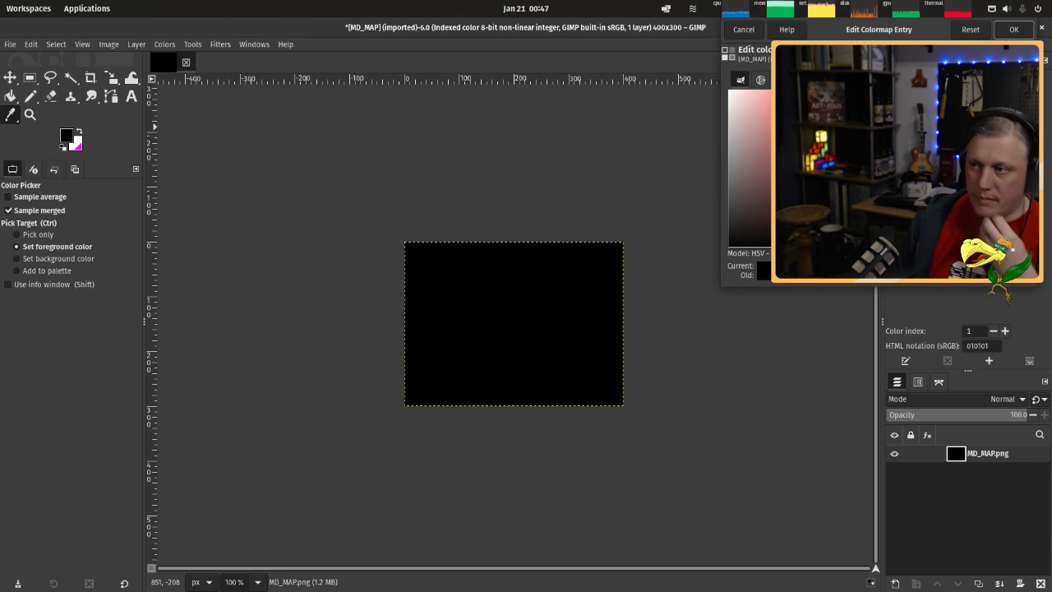
pyautogui.click(1014, 31)
pyautogui.doubleClick(908, 62)
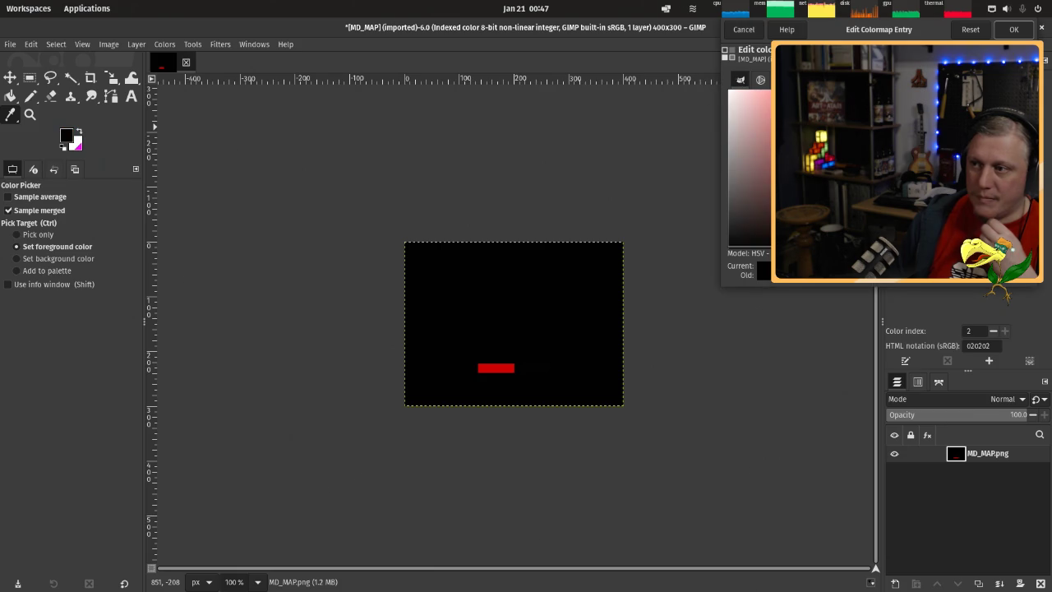
pyautogui.moveTo(821, 123); pyautogui.dragTo(871, 124)
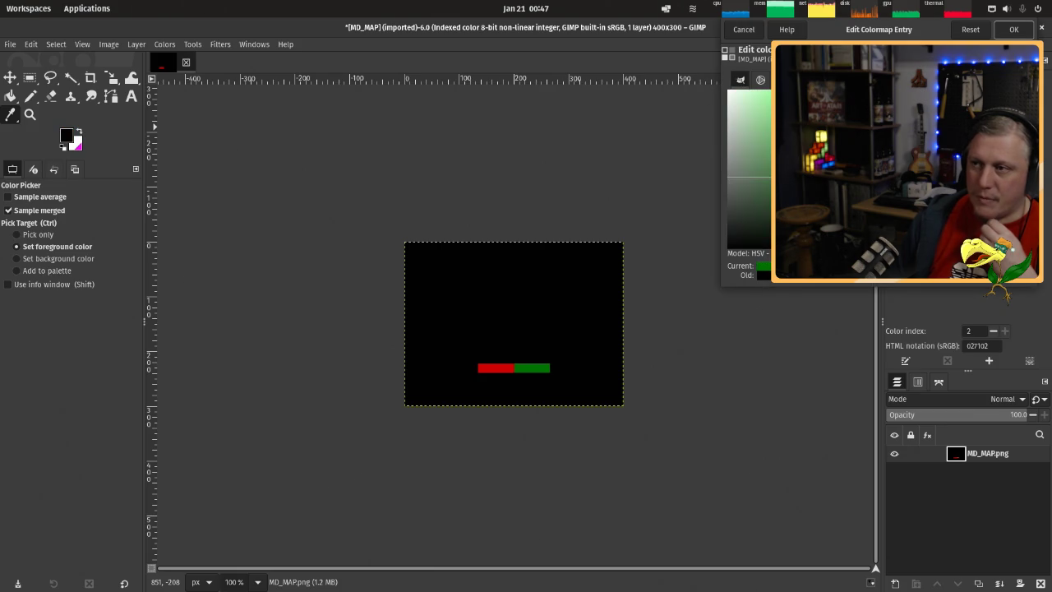
pyautogui.click(1013, 29)
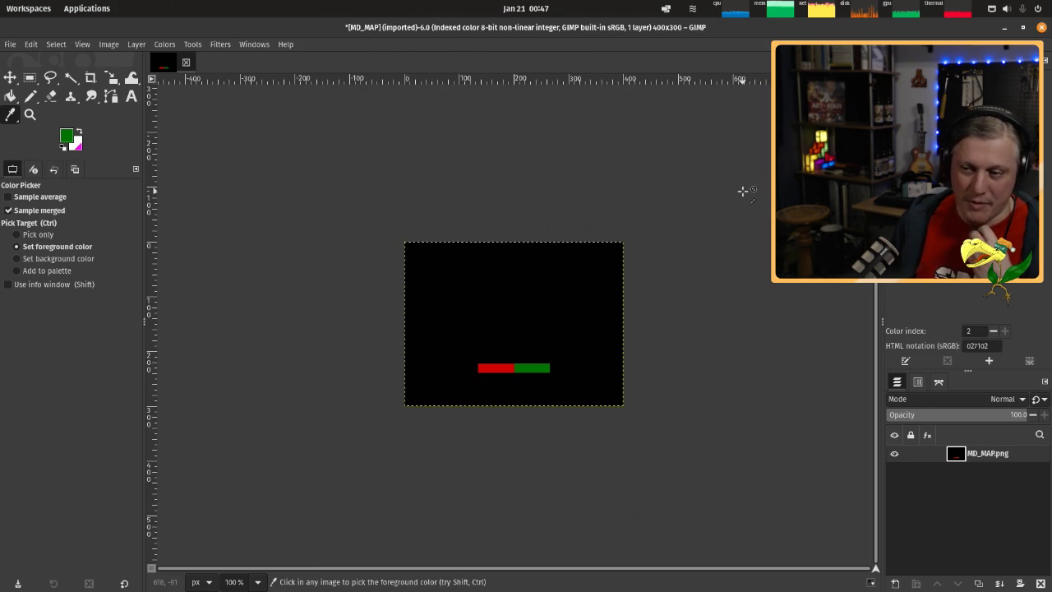
# Overwrite MD_MAP.png, then close the image discarding changes.
pyautogui.click(10, 45)
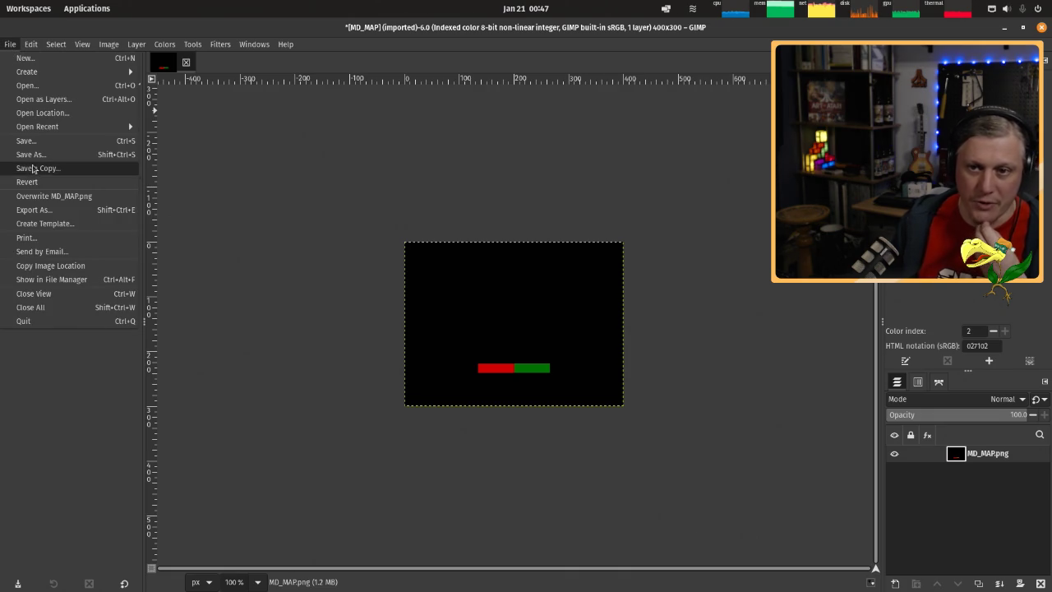
pyautogui.click(52, 196)
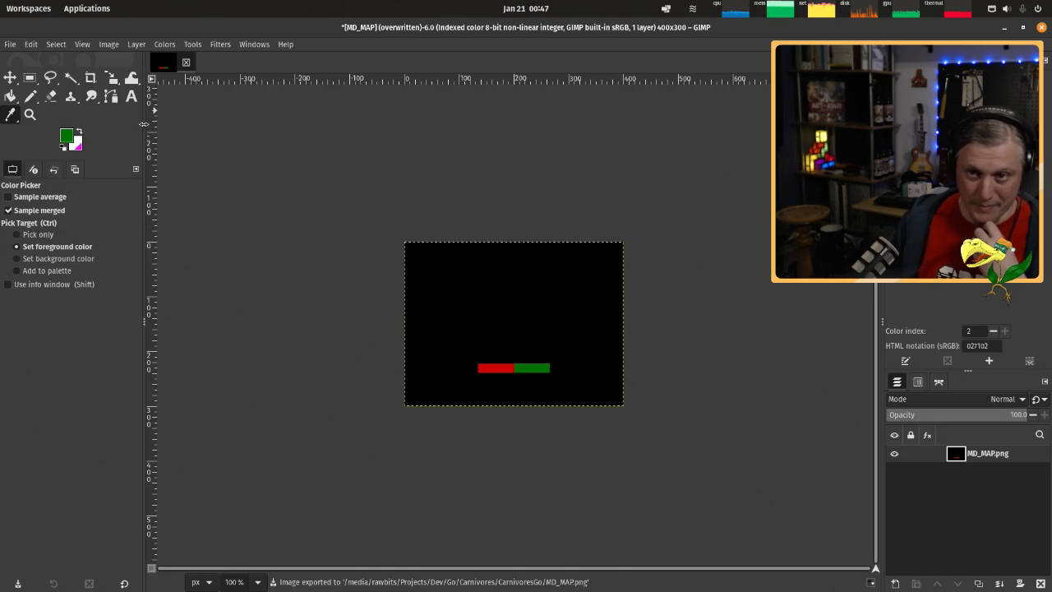
pyautogui.click(186, 62)
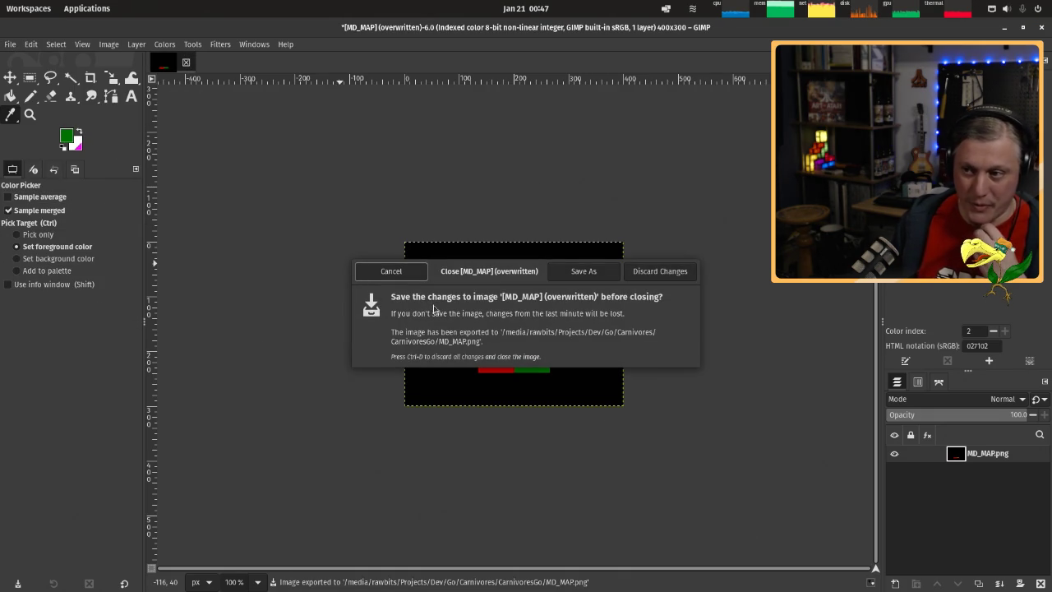
pyautogui.click(663, 273)
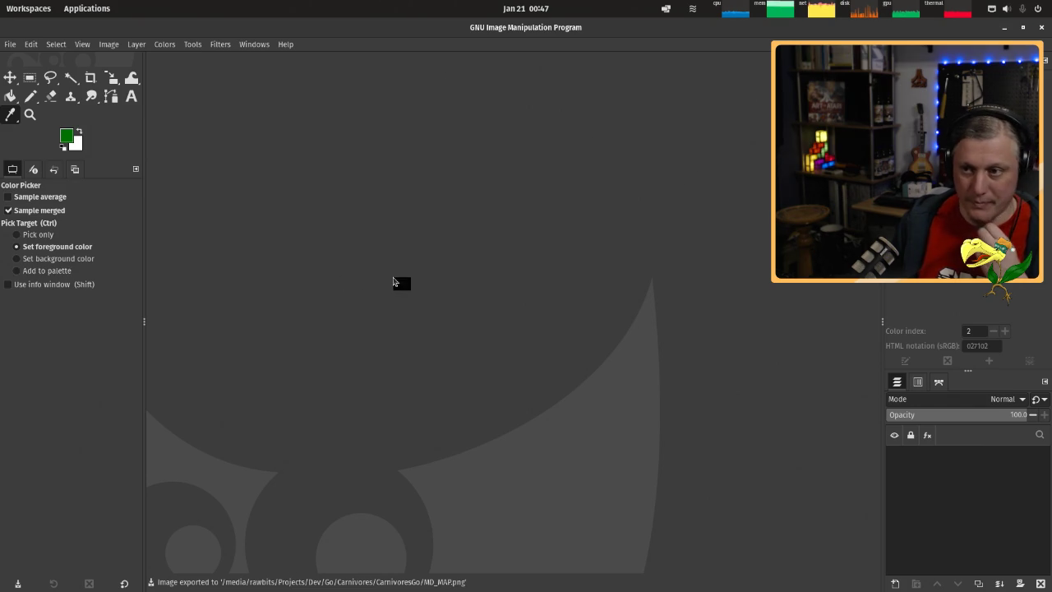
# Open ML_MAP.png and convert it to indexed colour.
pyautogui.moveTo(400, 282); pyautogui.dragTo(396, 282)
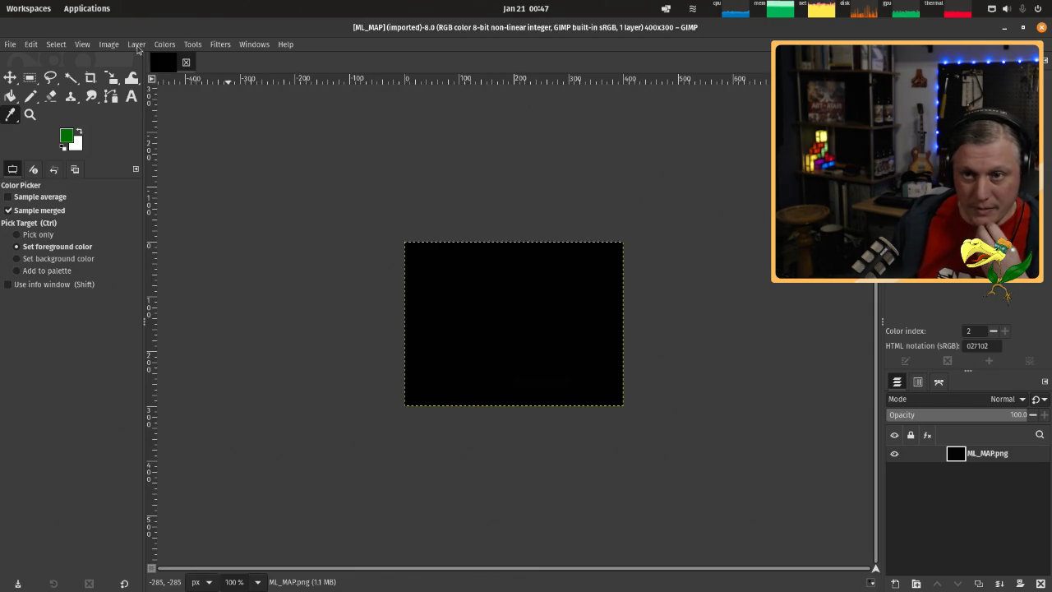
pyautogui.click(136, 46)
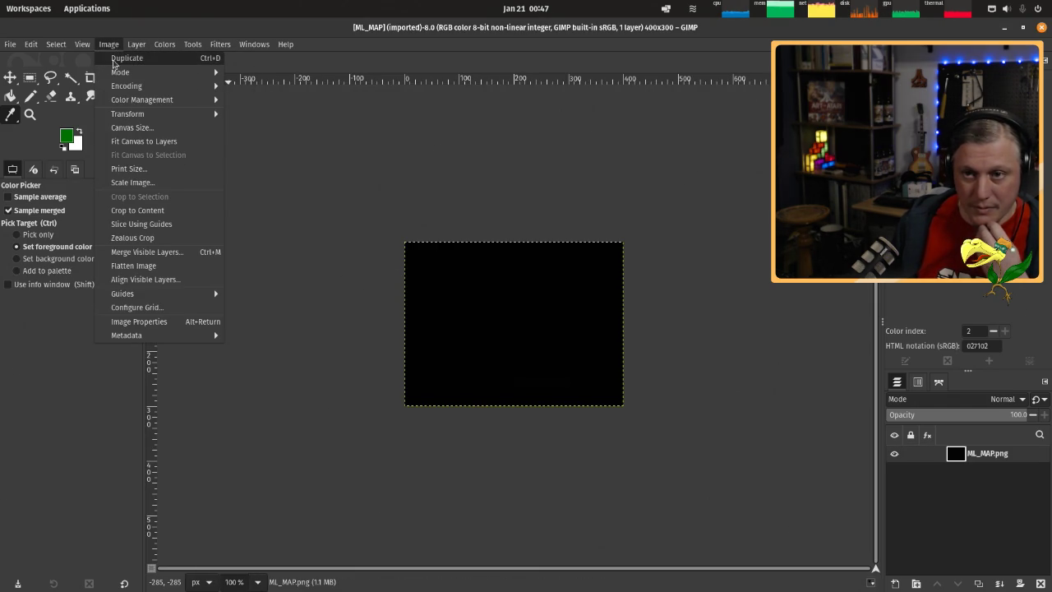
pyautogui.click(254, 100)
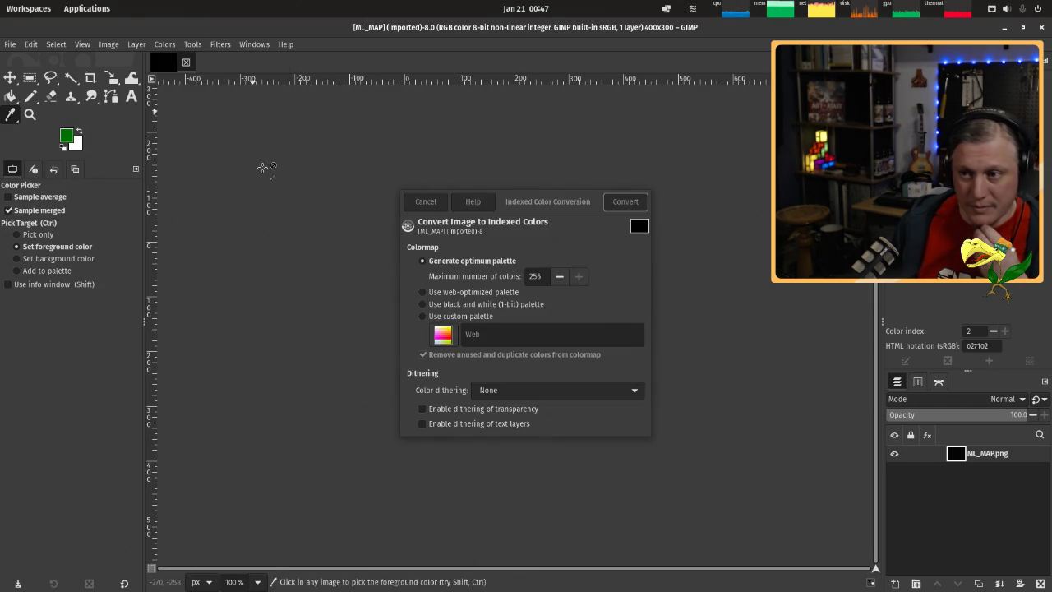
pyautogui.click(624, 202)
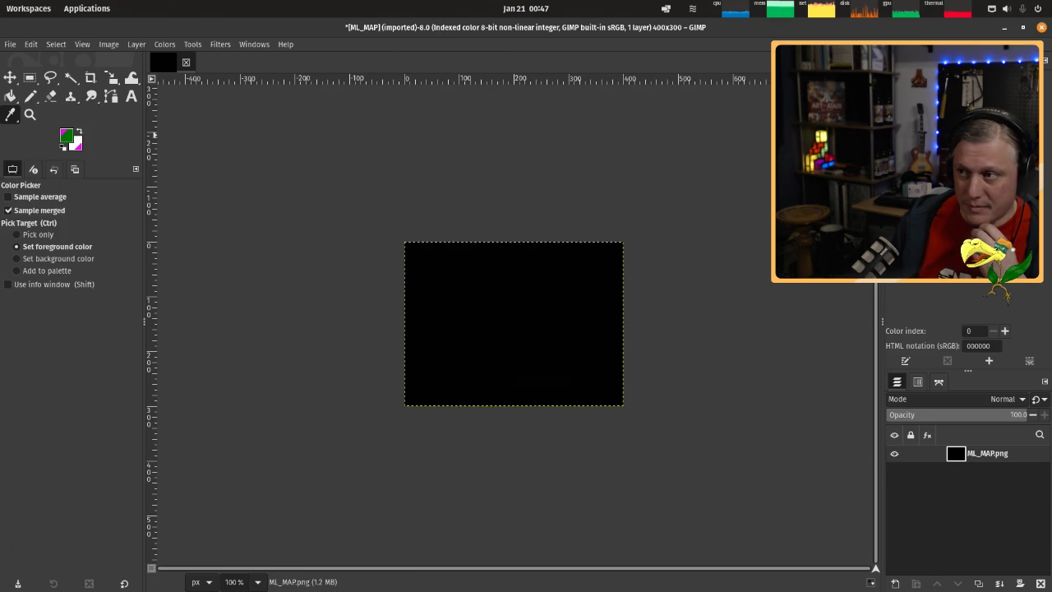
# Set colormap entry 1 to red and entry 2 to green.
pyautogui.doubleClick(904, 74)
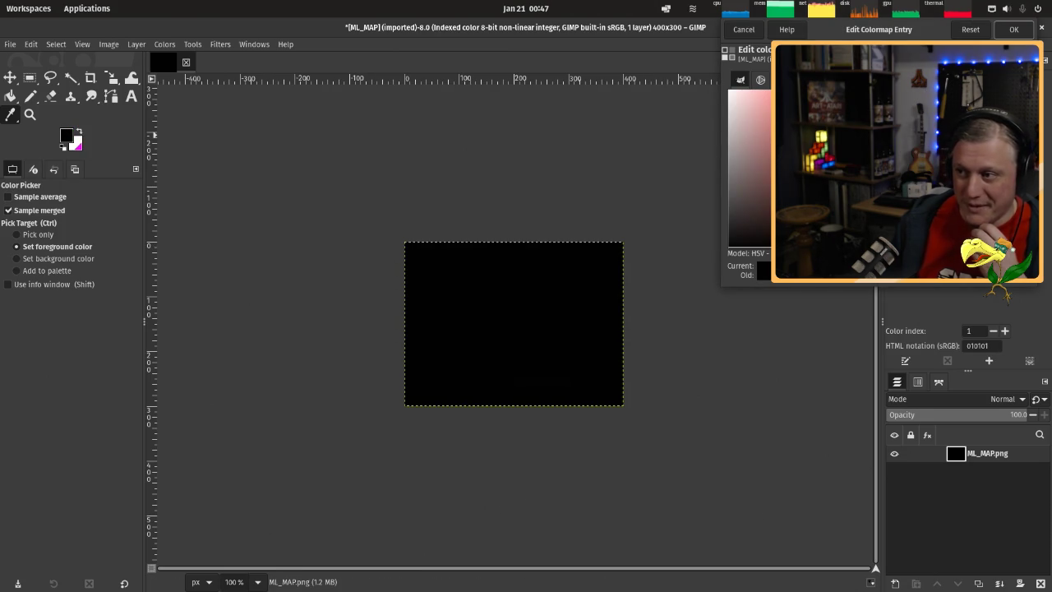
pyautogui.click(1013, 29)
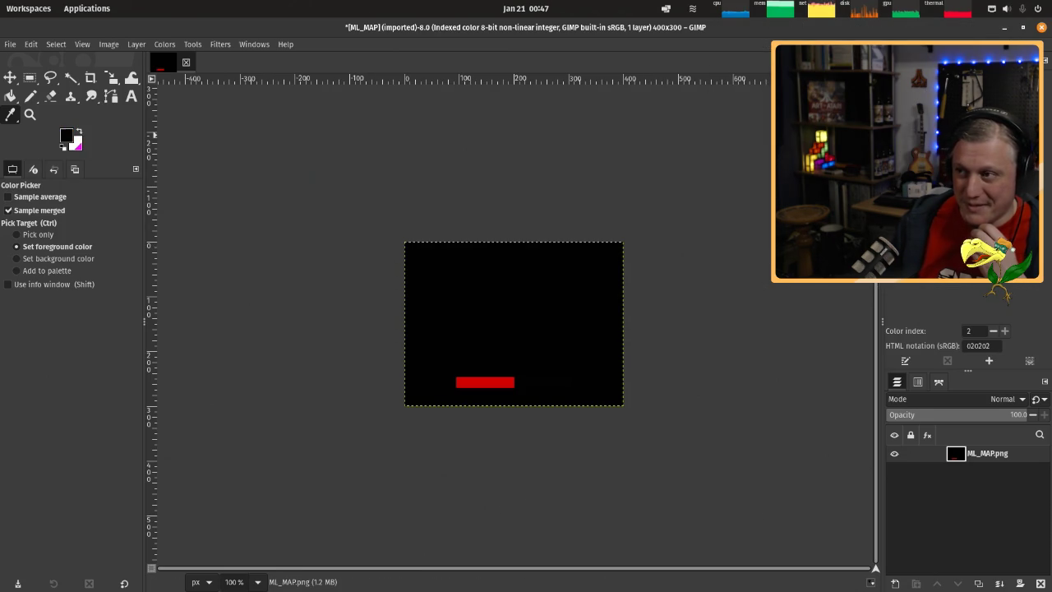
pyautogui.doubleClick(912, 74)
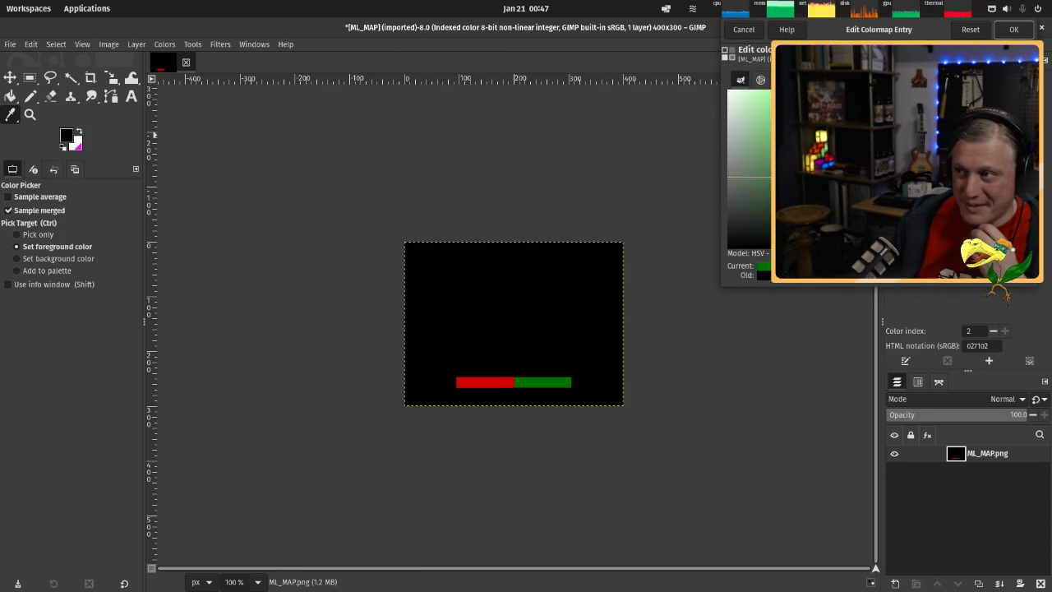
pyautogui.click(1011, 29)
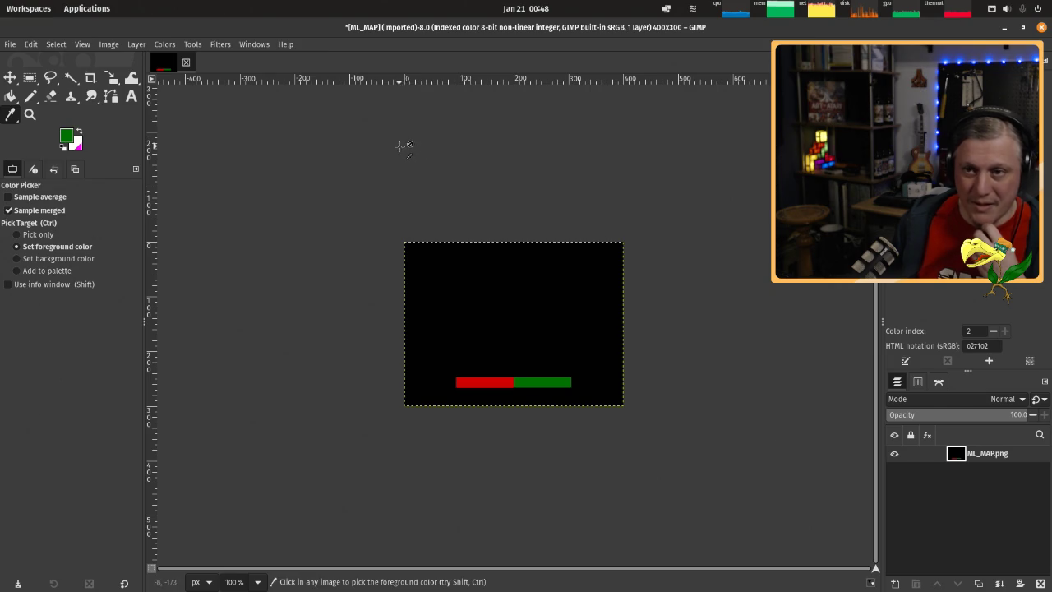
# Overwrite ML_MAP.png with Ctrl+E, then close the image discarding changes.
pyautogui.click(9, 51)
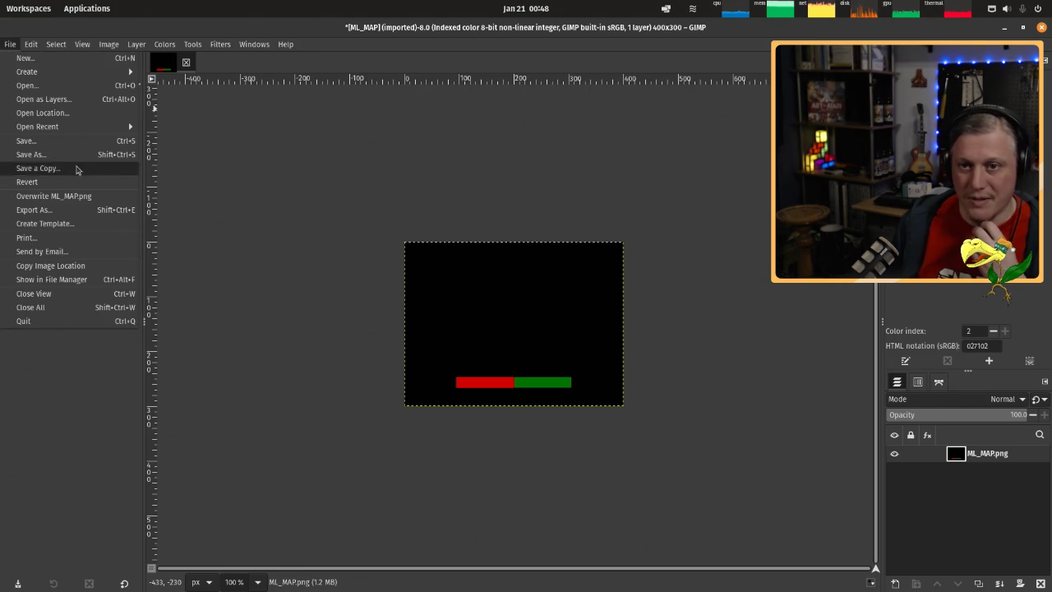
pyautogui.press('Escape')
pyautogui.hotkey('ctrl', 'e')
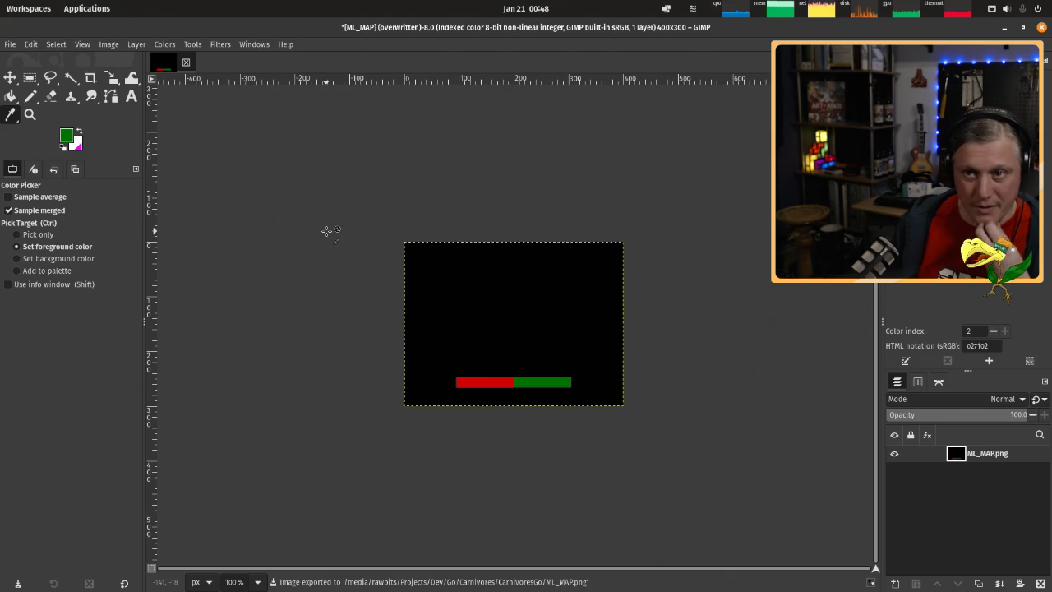
pyautogui.click(187, 63)
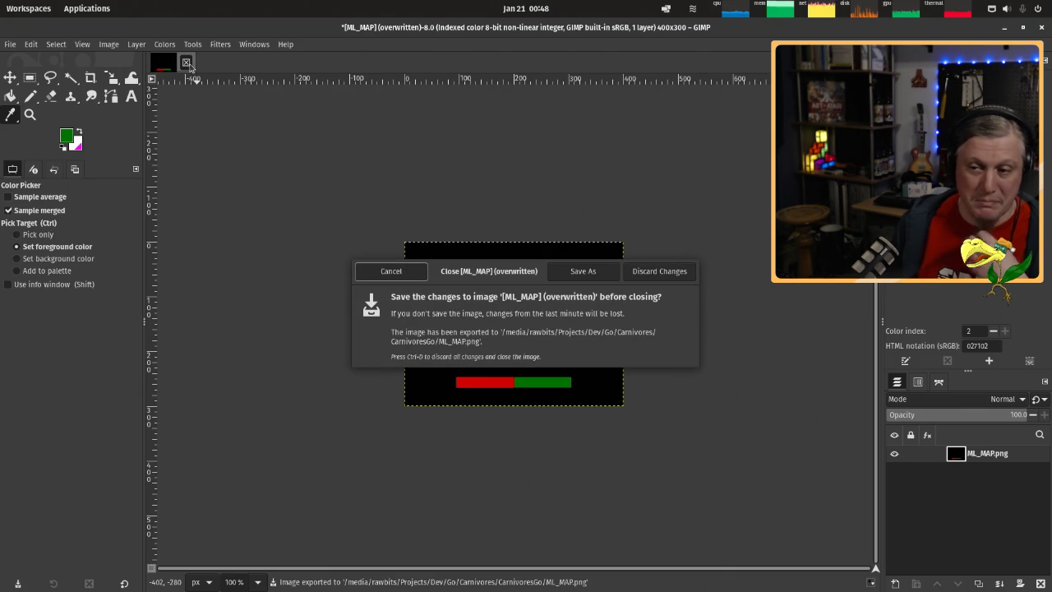
pyautogui.click(662, 274)
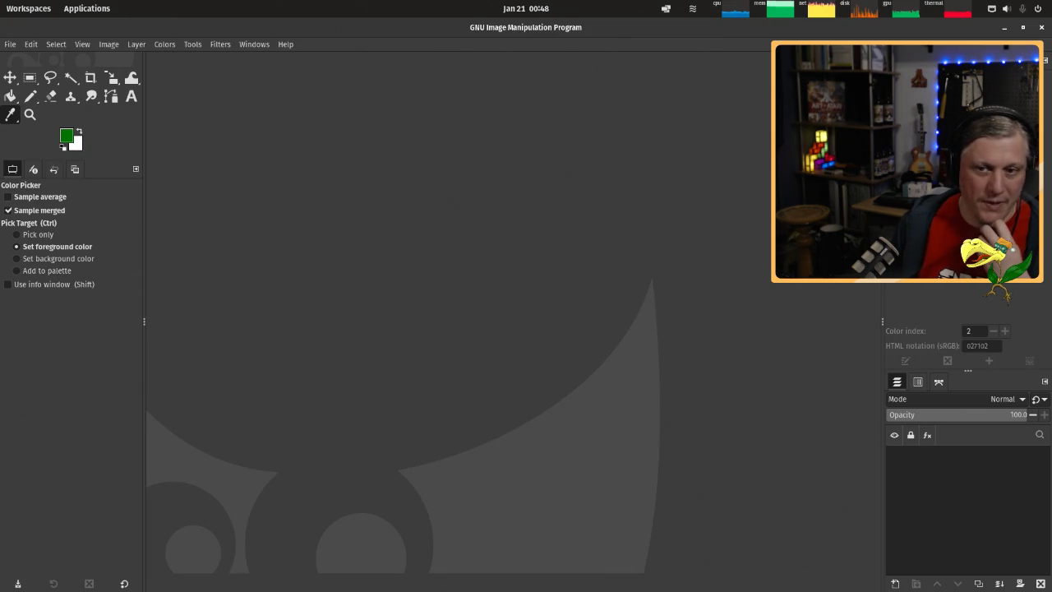
# Open MQ_MAP.png and convert it to indexed colour.
pyautogui.hotkey('ctrl', '1')
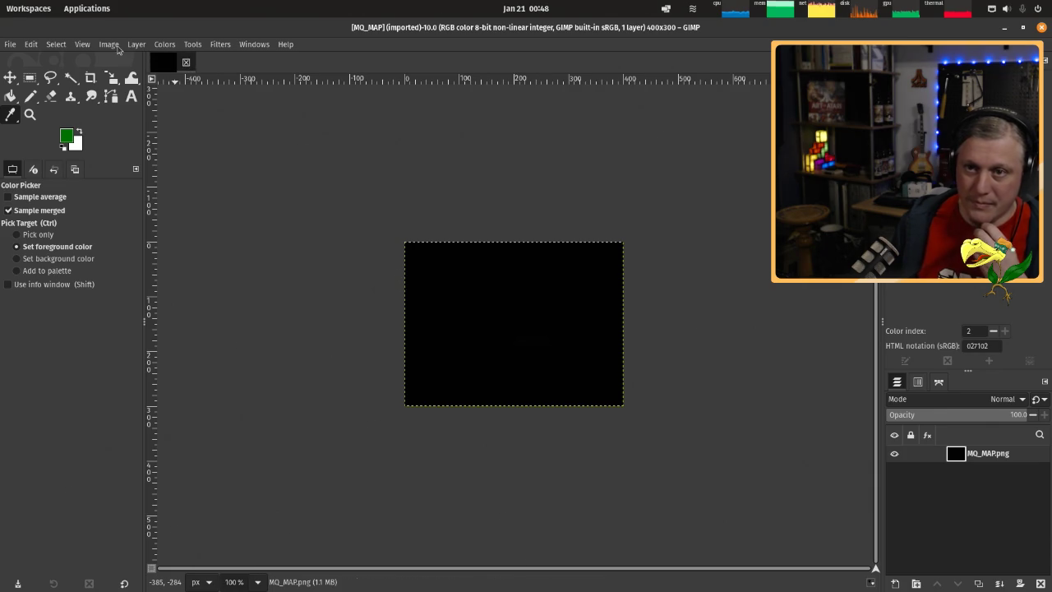
pyautogui.click(108, 44)
pyautogui.moveTo(120, 72)
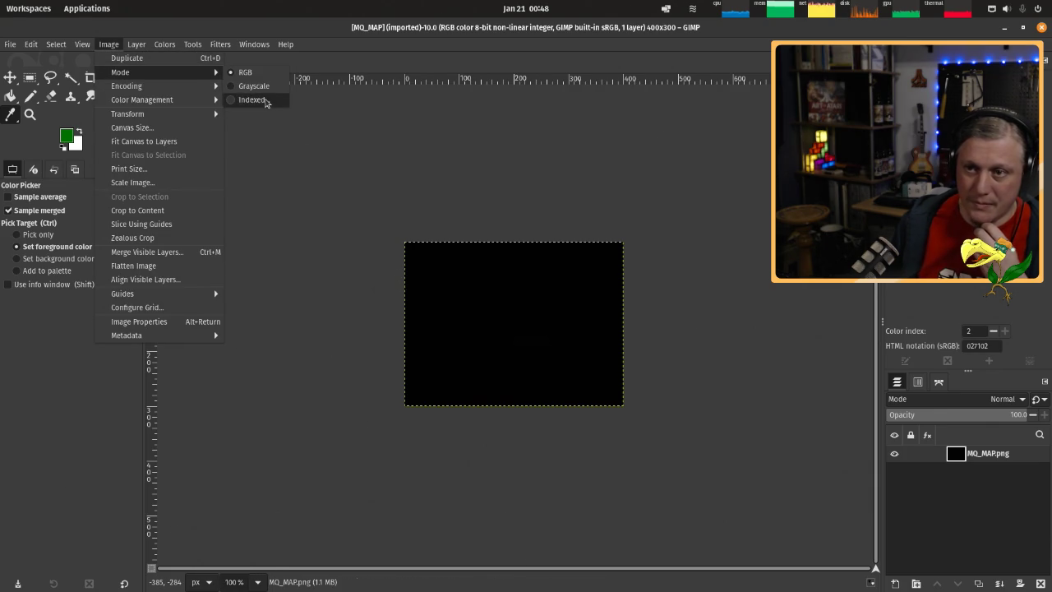
pyautogui.click(290, 102)
pyautogui.click(618, 203)
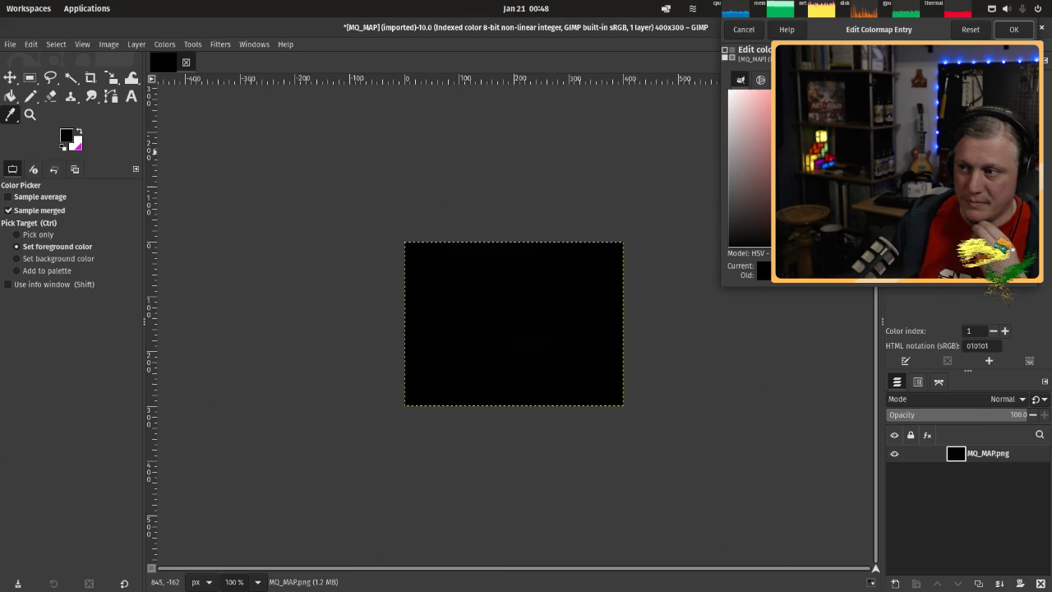
# Set colormap entry 1 to red cc0101 and entry 2 to green 027102.
pyautogui.write('cc0101')
pyautogui.press('Return')
pyautogui.click(1013, 29)
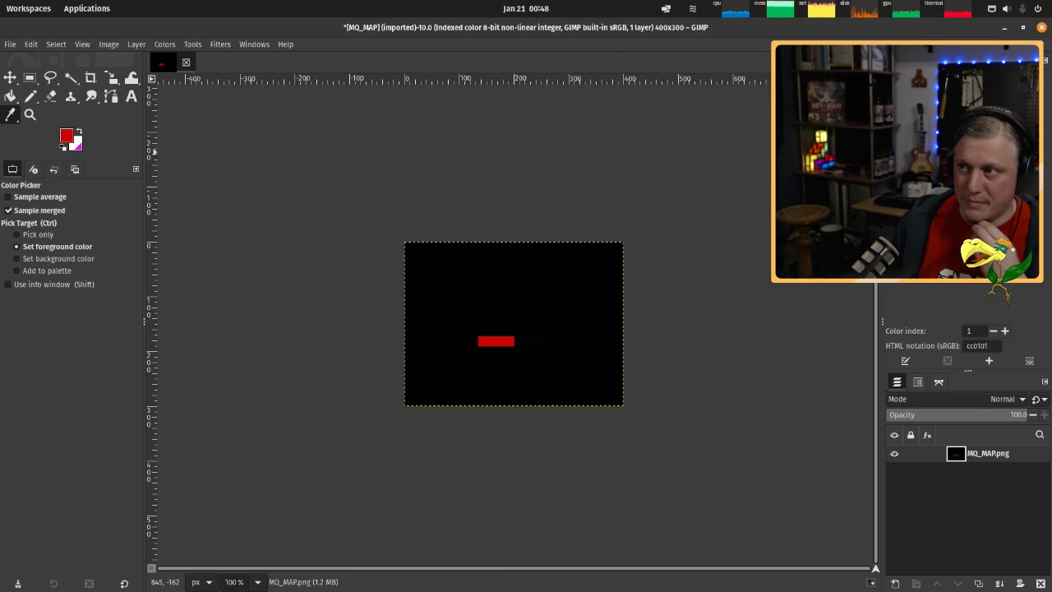
pyautogui.doubleClick(903, 78)
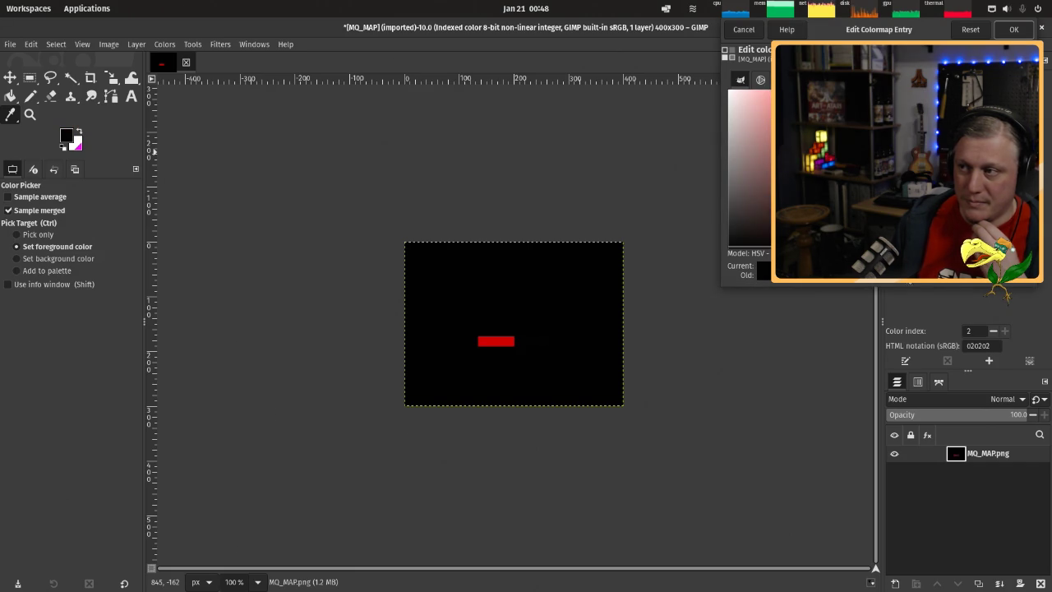
pyautogui.press('Return')
pyautogui.click(1013, 30)
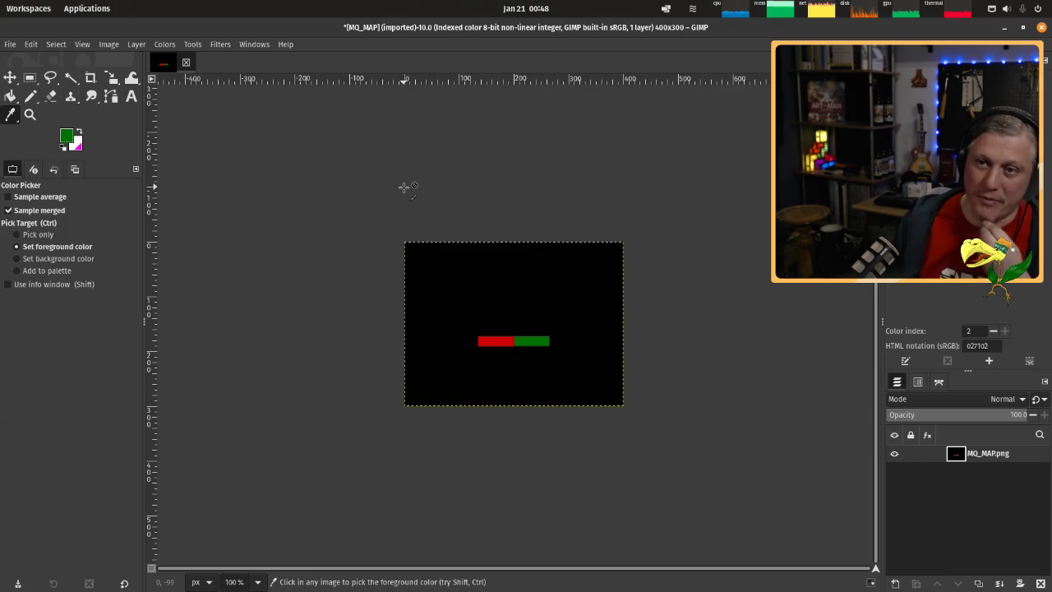
# Overwrite MQ_MAP.png, then close the image discarding changes.
pyautogui.click(11, 46)
pyautogui.click(47, 198)
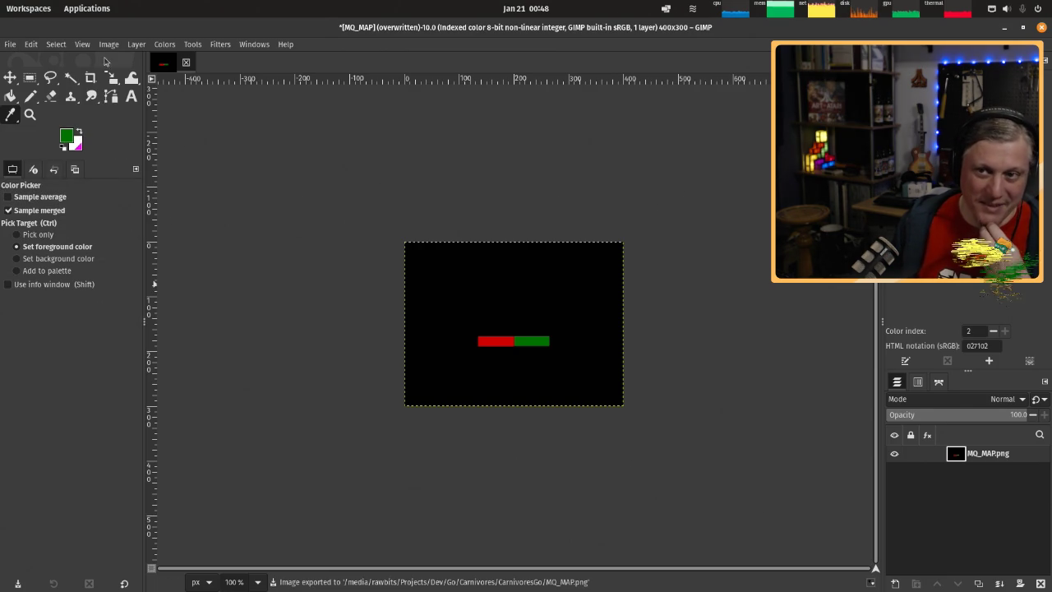
pyautogui.click(185, 63)
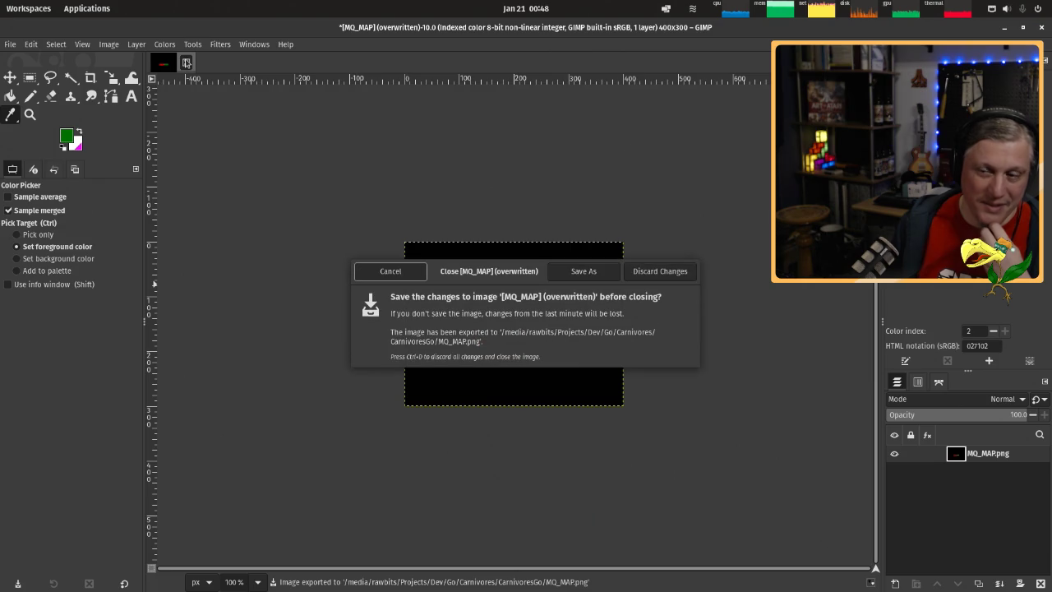
pyautogui.click(661, 273)
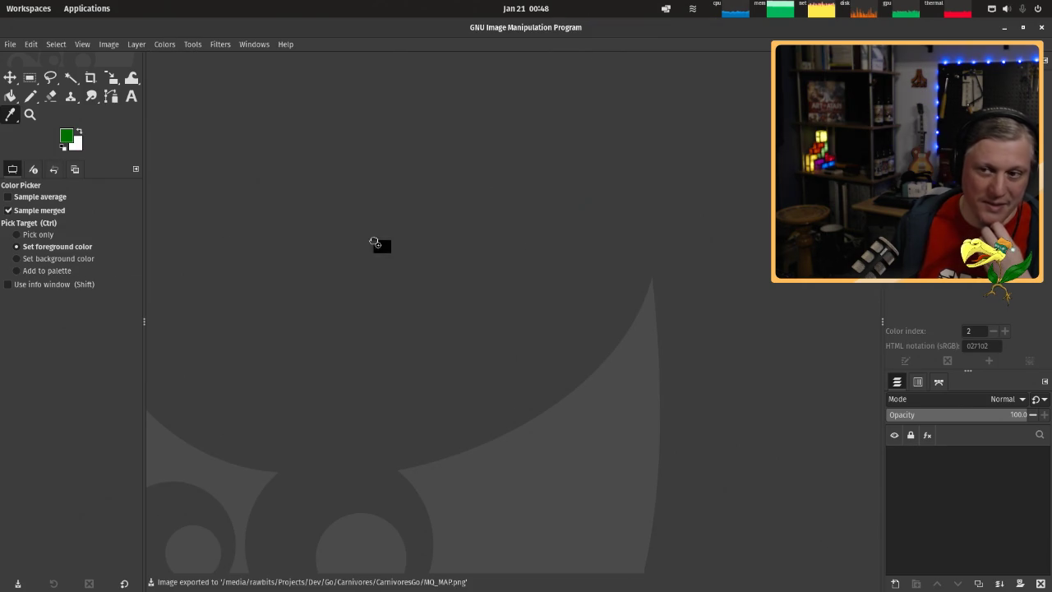
# Open MR_MAP.png and convert it to indexed colour.
pyautogui.hotkey('ctrl', '1')
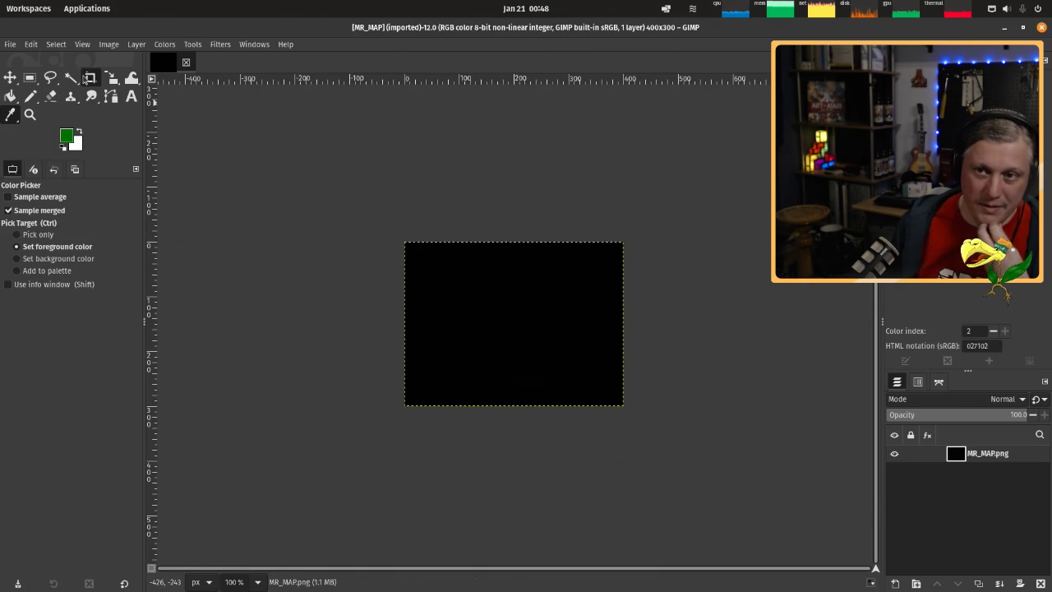
pyautogui.click(112, 45)
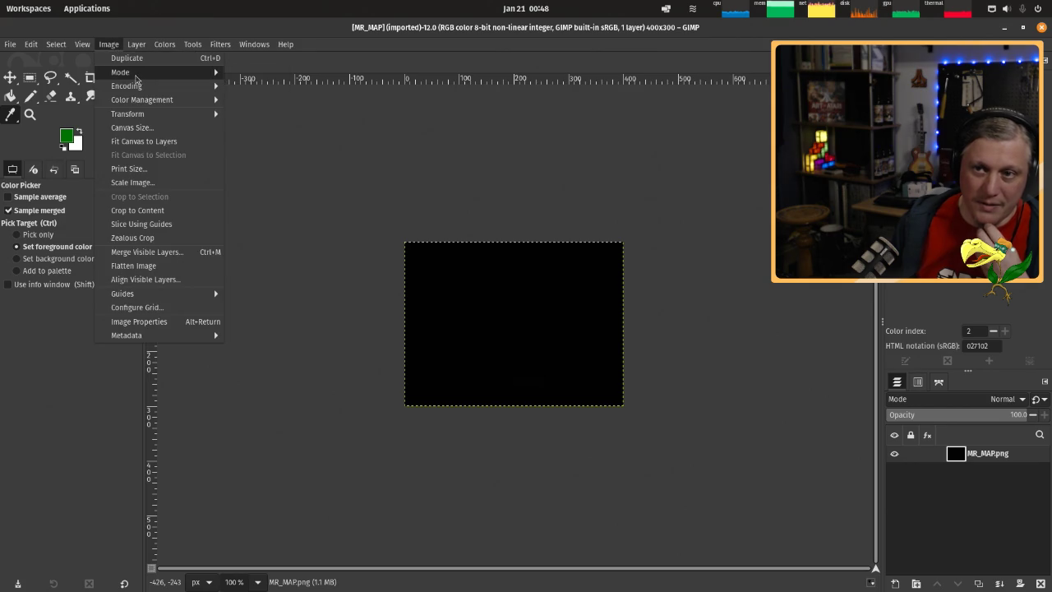
pyautogui.click(258, 100)
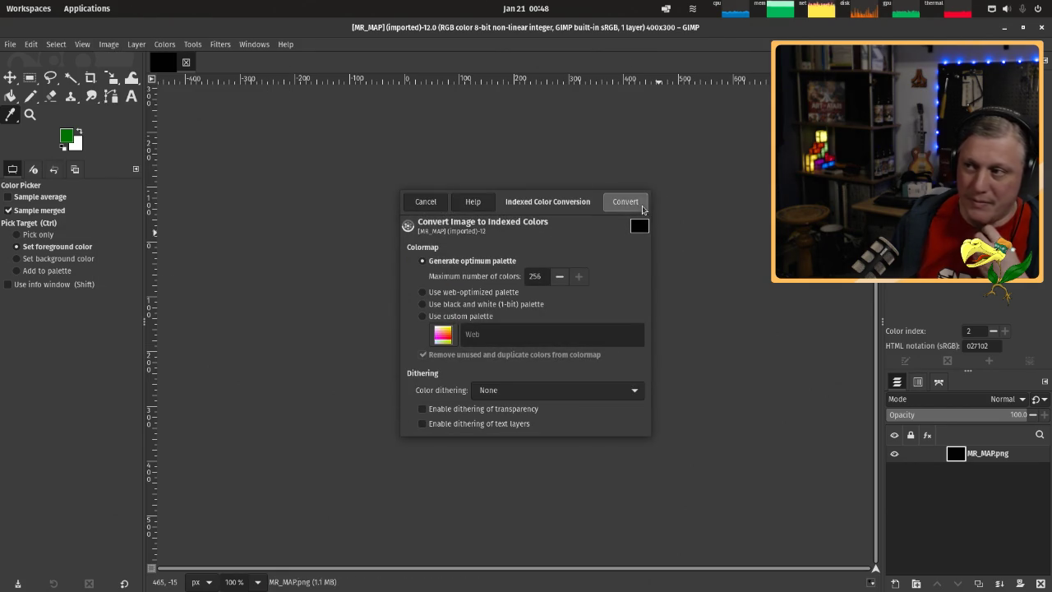
pyautogui.click(625, 201)
# Set colormap entry 1 to red and entry 2 to green.
pyautogui.doubleClick(912, 65)
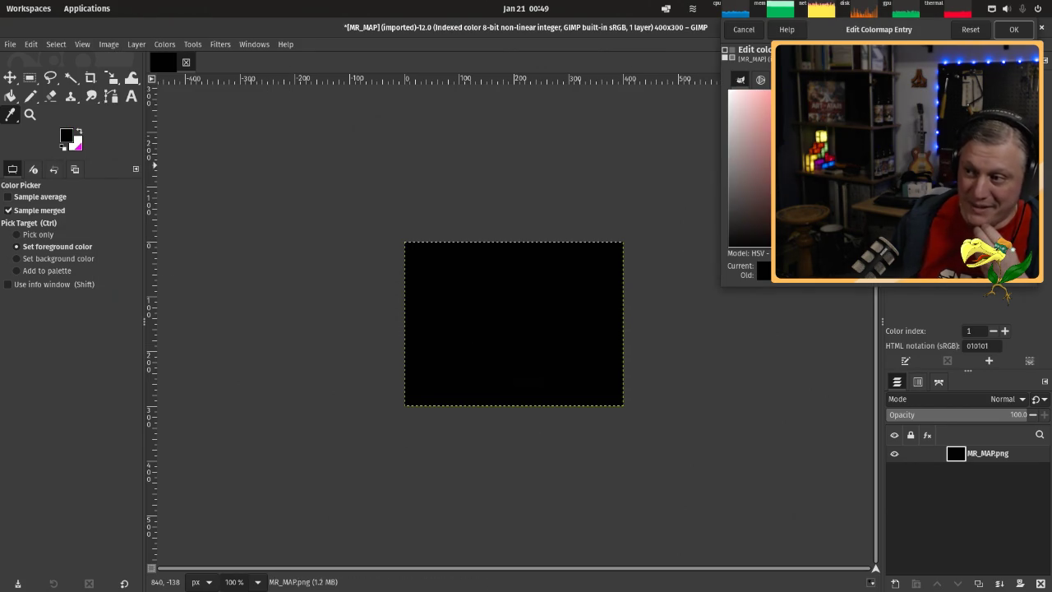
pyautogui.click(1013, 29)
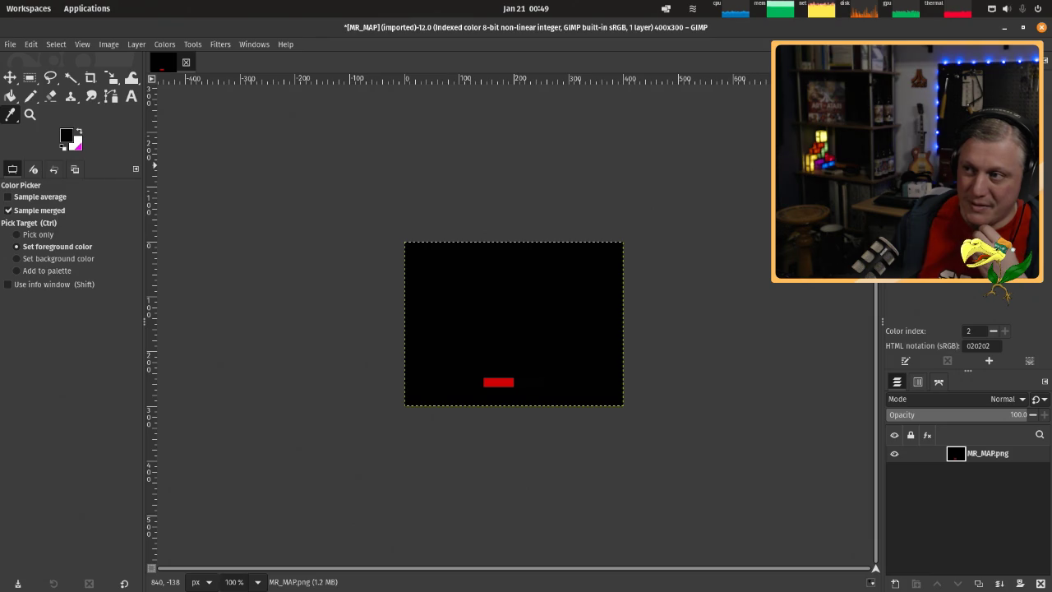
pyautogui.doubleClick(924, 66)
pyautogui.click(871, 176)
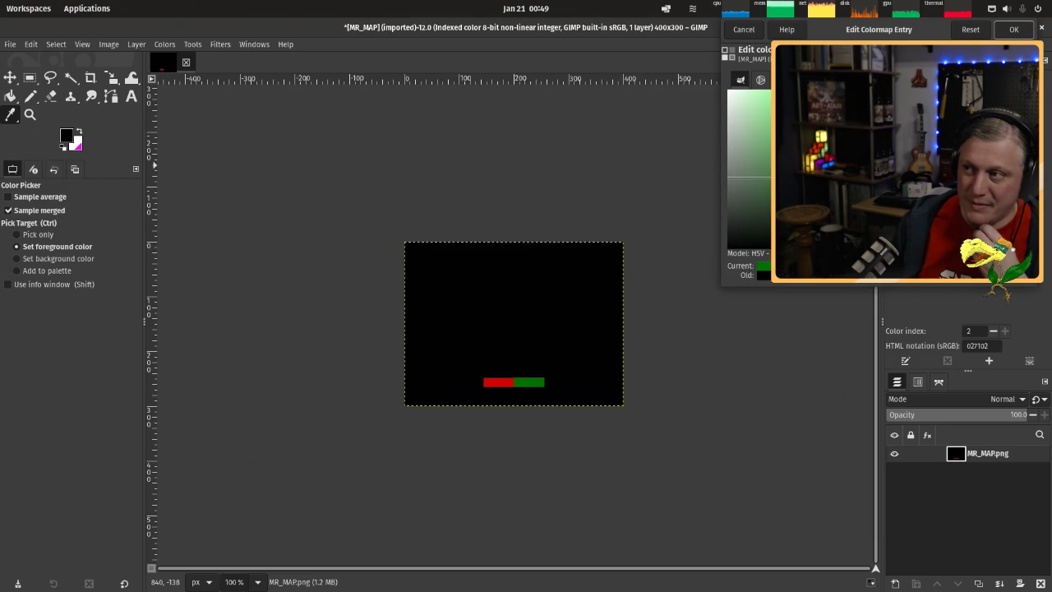
pyautogui.click(1014, 30)
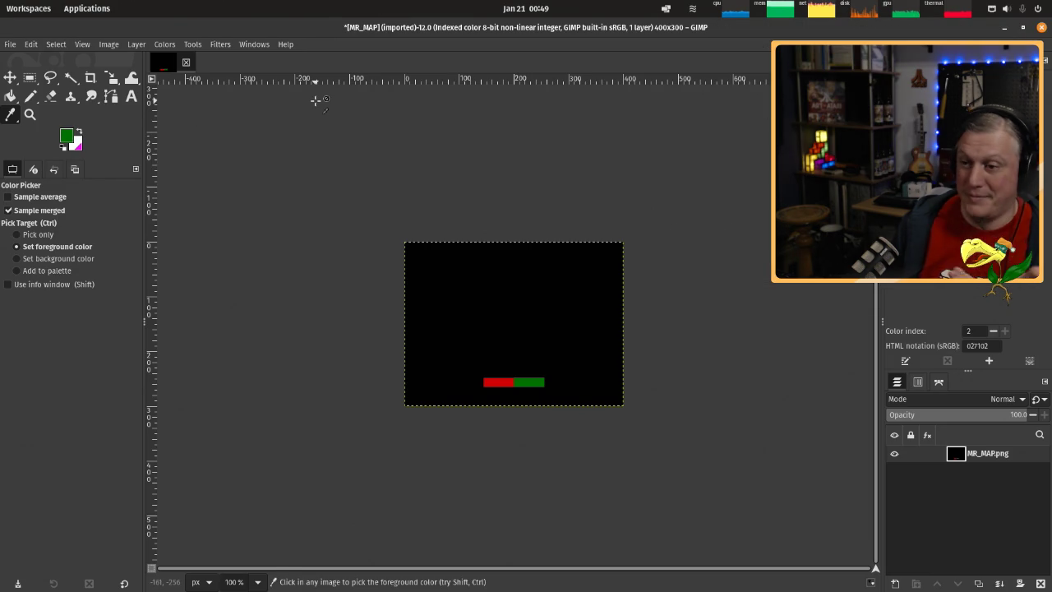
# Overwrite MR_MAP.png, then close the image discarding changes.
pyautogui.click(11, 44)
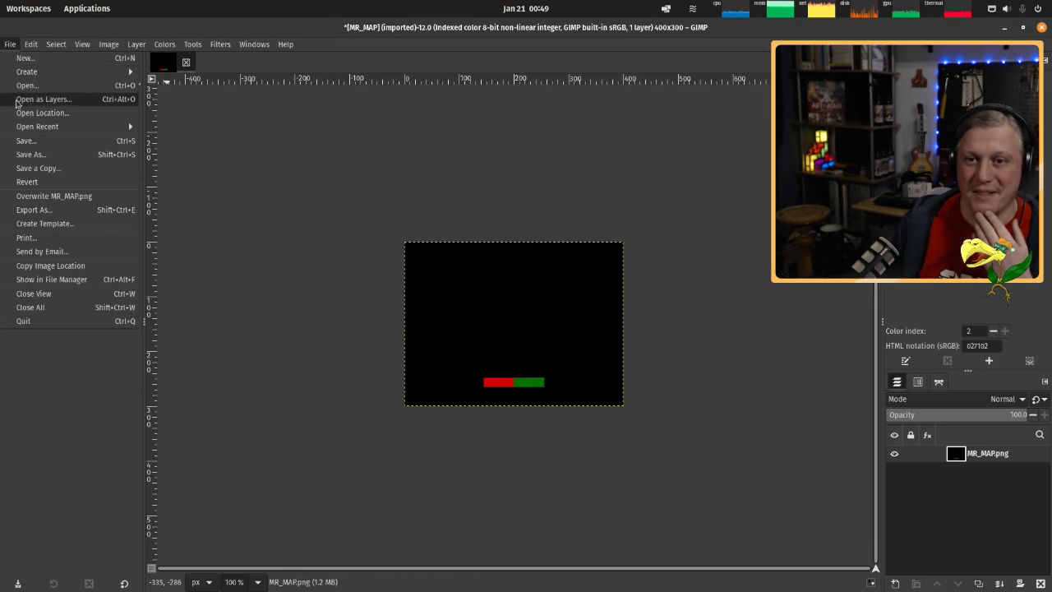
pyautogui.click(67, 197)
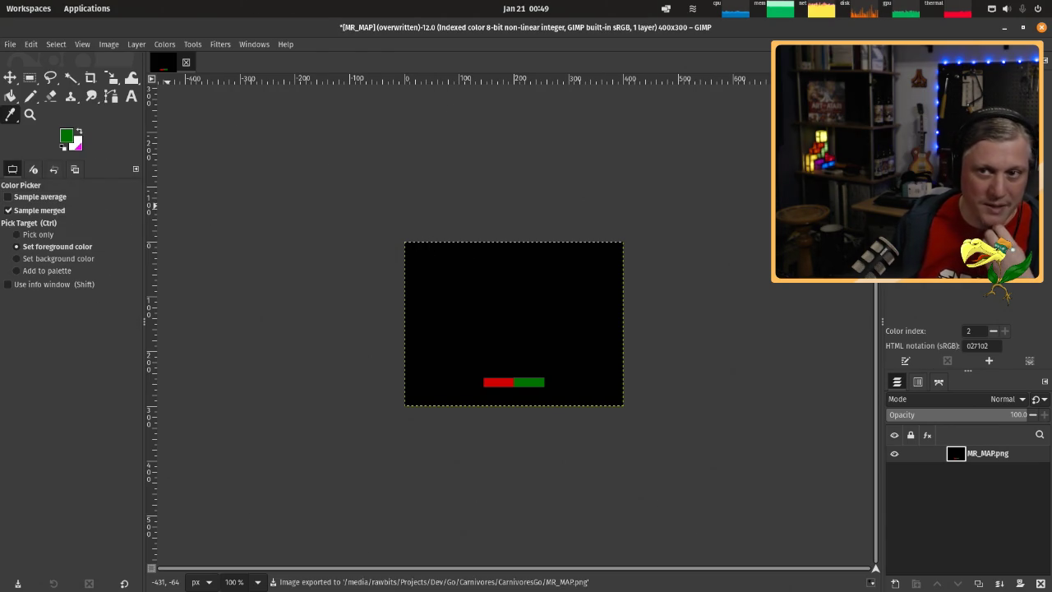
pyautogui.click(186, 62)
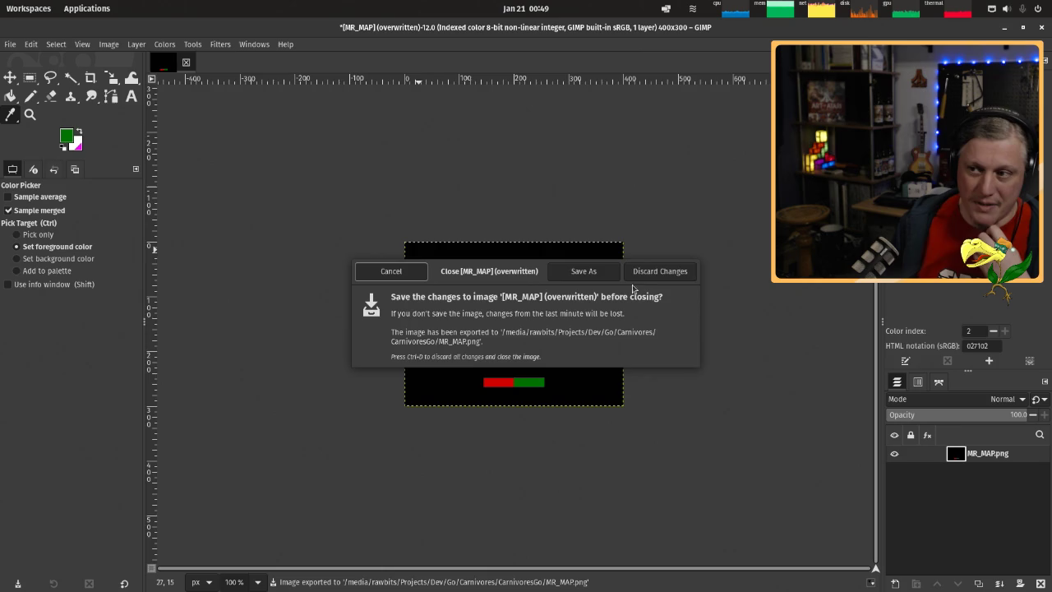
pyautogui.click(661, 271)
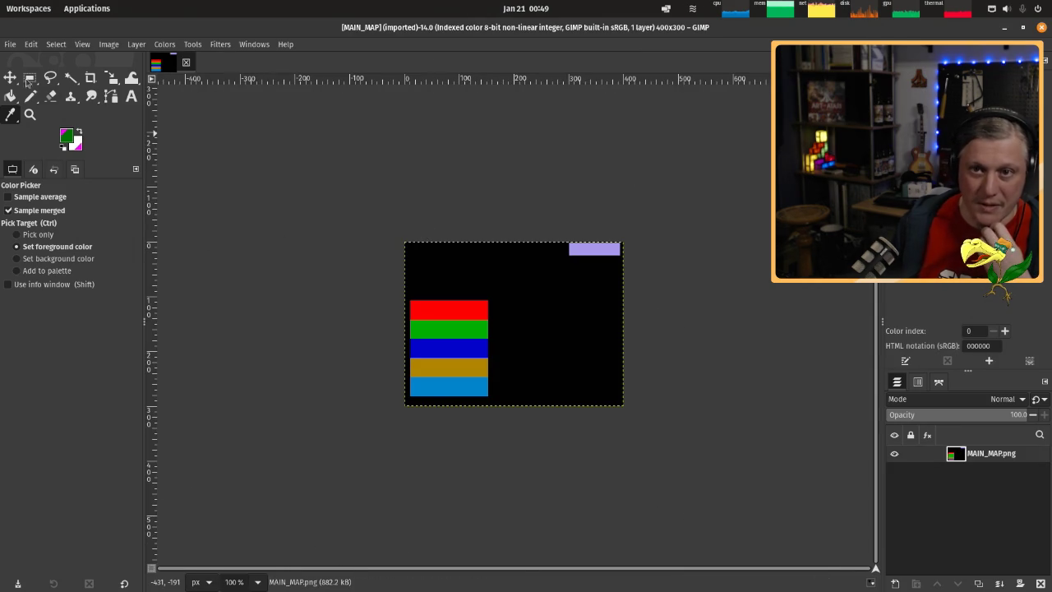
# Darken MAIN_MAP's red, green and blue colormap entries to cc0101, 027102 and 030368.
pyautogui.click(10, 44)
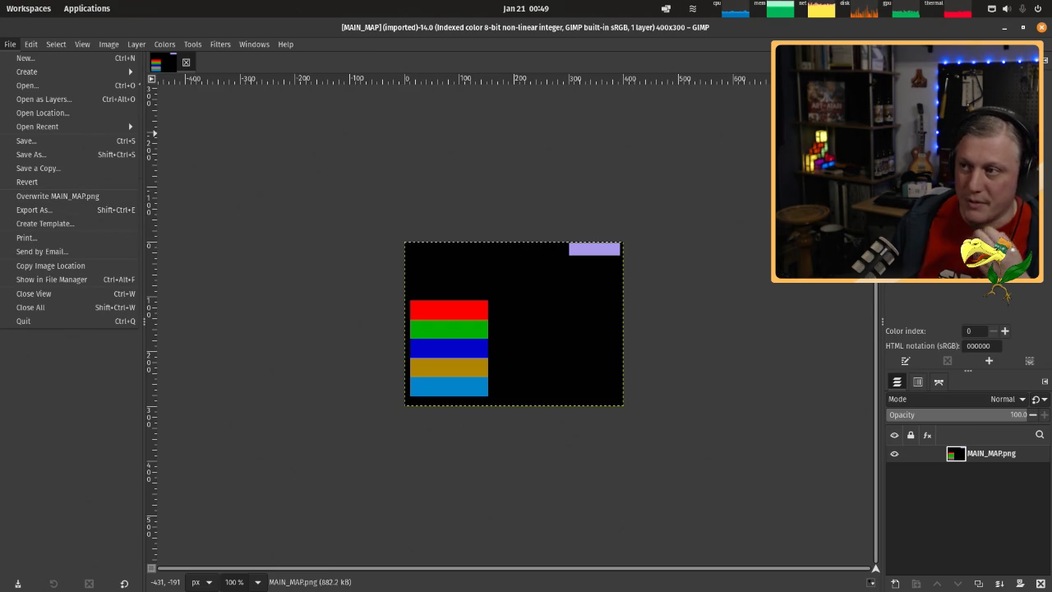
pyautogui.click(912, 74)
pyautogui.doubleClick(913, 74)
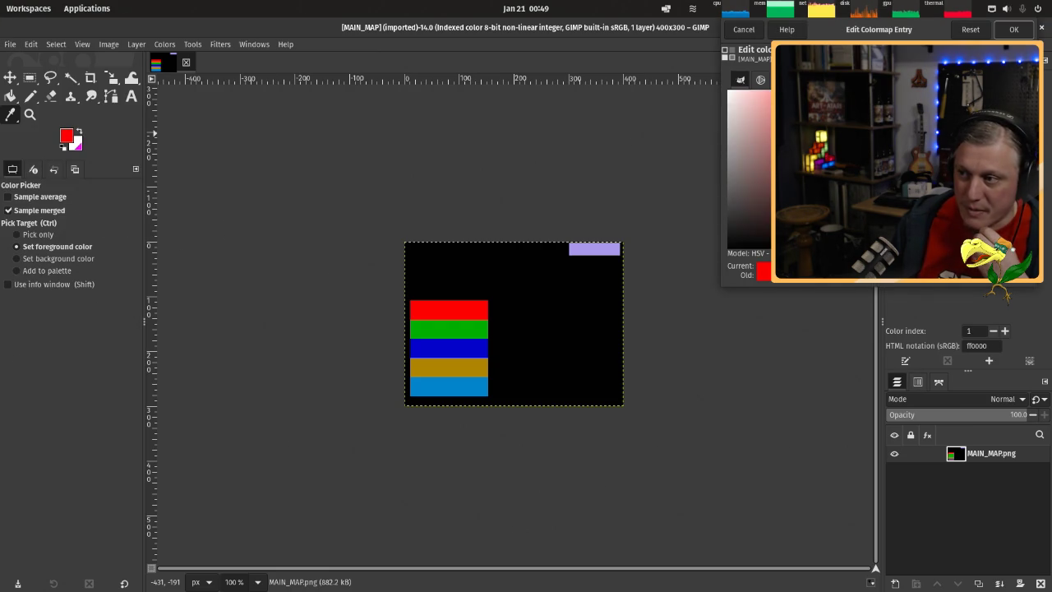
pyautogui.moveTo(863, 115); pyautogui.dragTo(862, 135)
pyautogui.click(1013, 29)
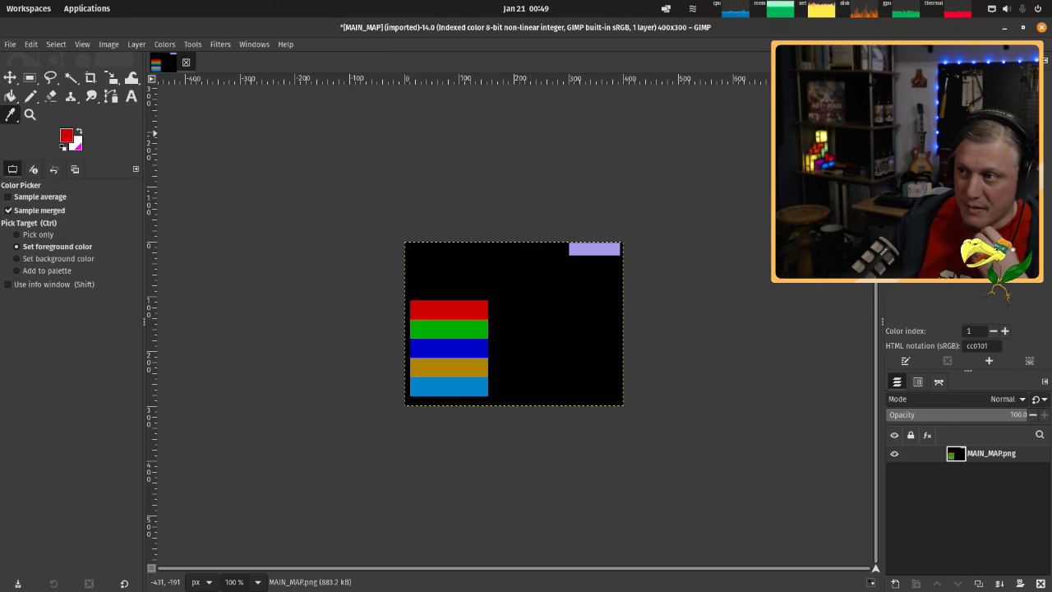
pyautogui.doubleClick(922, 74)
pyautogui.moveTo(863, 98); pyautogui.dragTo(863, 131)
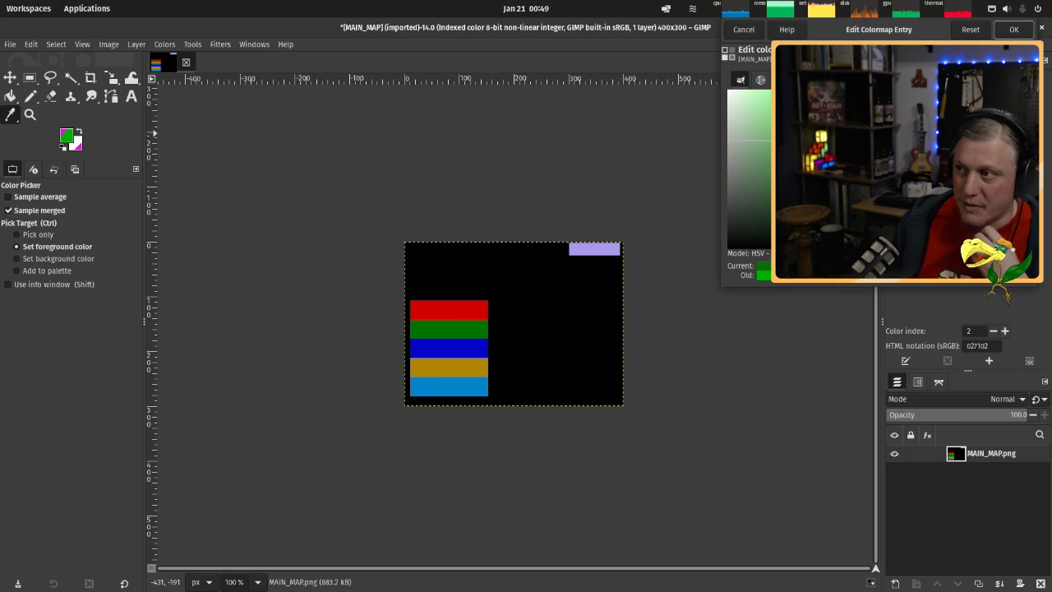
pyautogui.click(1013, 29)
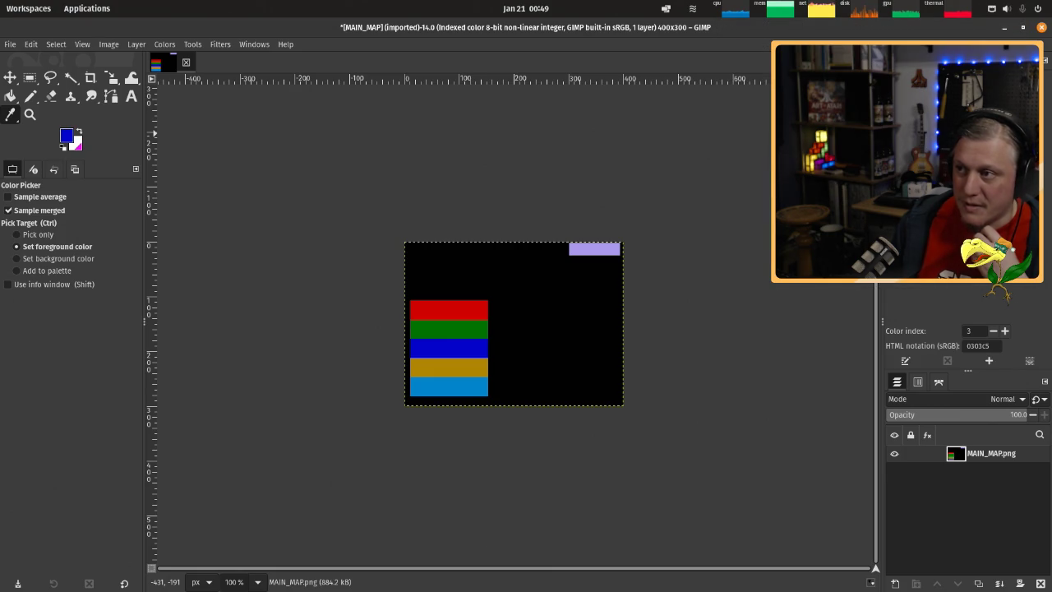
pyautogui.doubleClick(935, 74)
pyautogui.moveTo(862, 98); pyautogui.dragTo(863, 136)
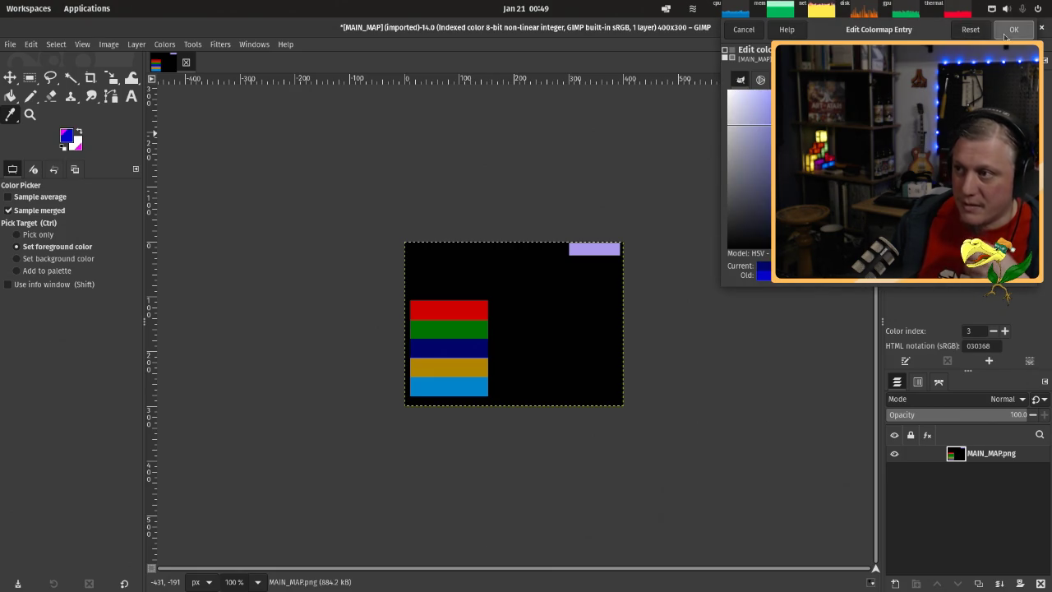
pyautogui.click(1013, 29)
# Shift the orange entry to yellow b1b404, light blue to teal, and lavender to purple.
pyautogui.doubleClick(945, 74)
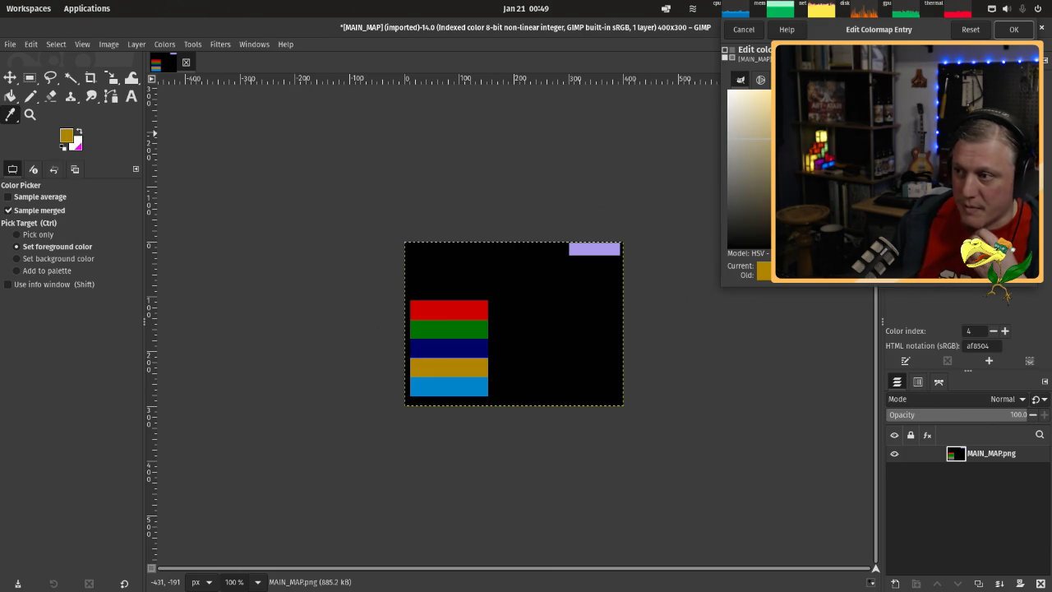
pyautogui.moveTo(863, 115); pyautogui.dragTo(863, 102)
pyautogui.click(1013, 28)
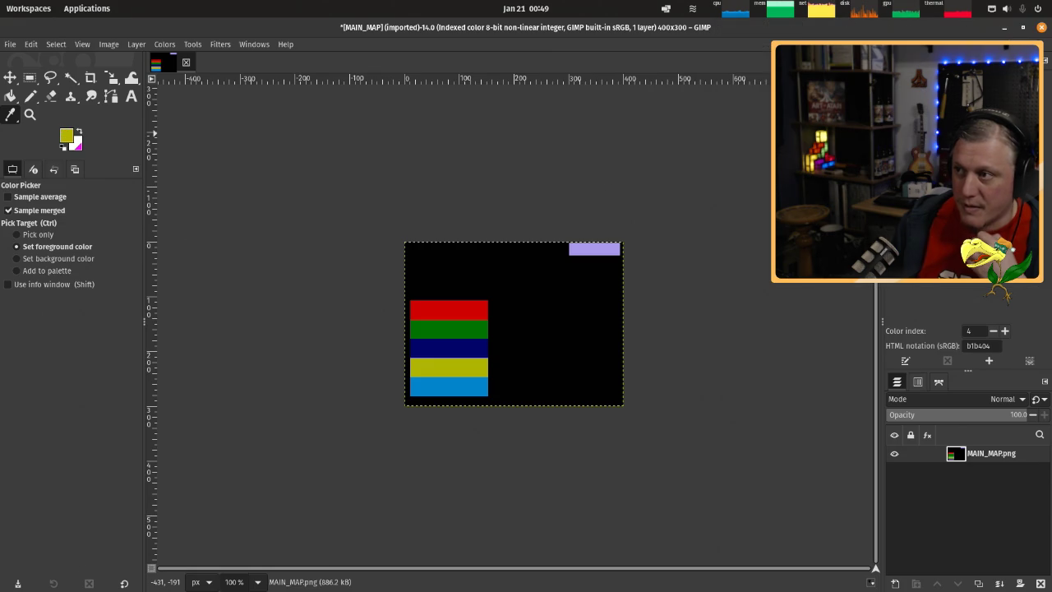
pyautogui.doubleClick(957, 74)
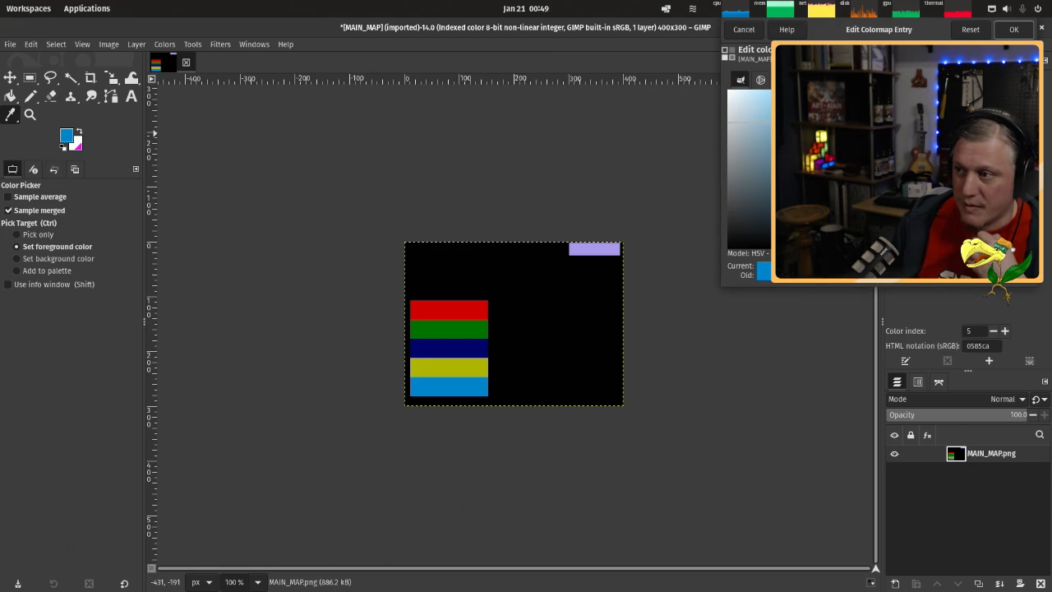
pyautogui.moveTo(863, 131); pyautogui.dragTo(863, 148)
pyautogui.click(1013, 29)
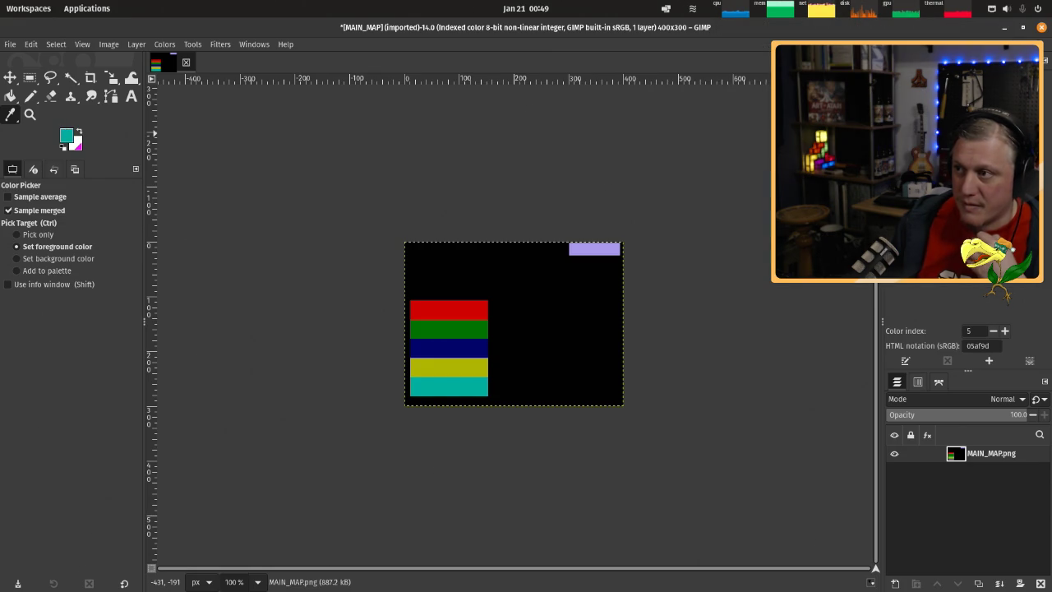
pyautogui.doubleClick(970, 74)
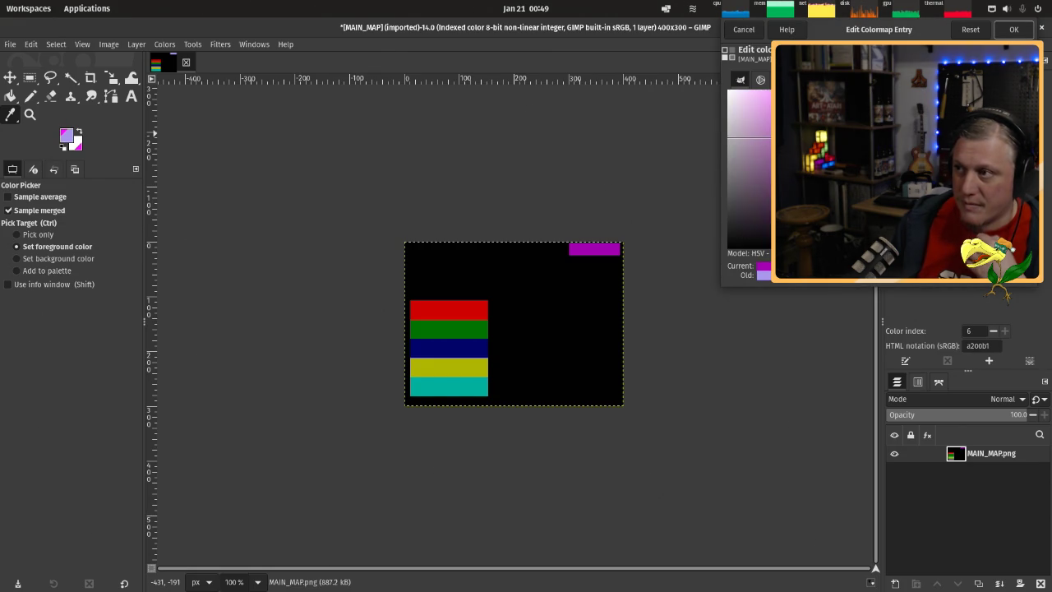
pyautogui.click(1014, 28)
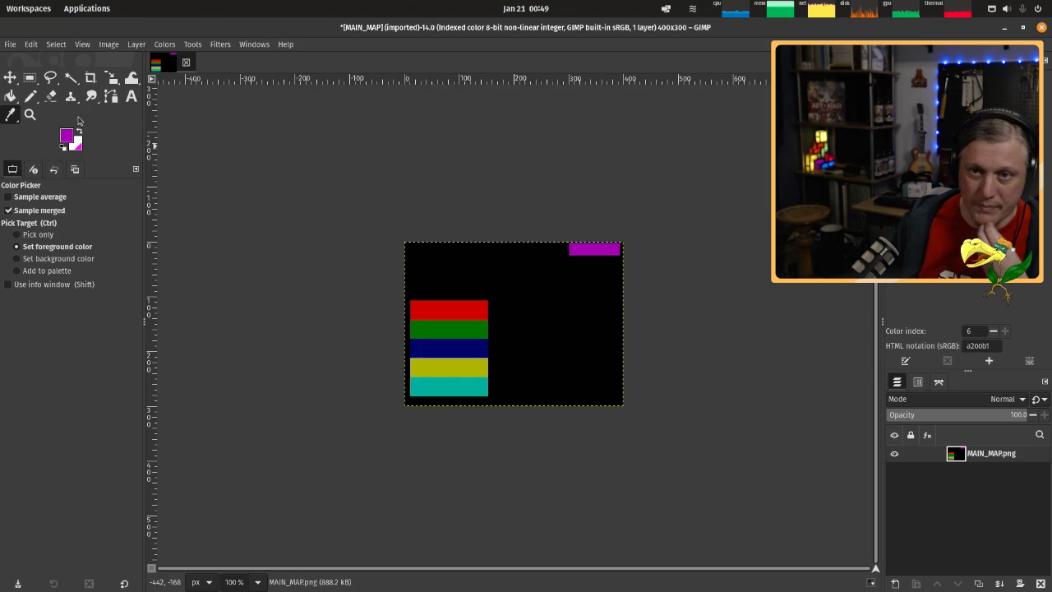
# Overwrite MAIN_MAP.png, then close the image and discard the unsaved GIMP changes.
pyautogui.click(9, 45)
pyautogui.click(76, 200)
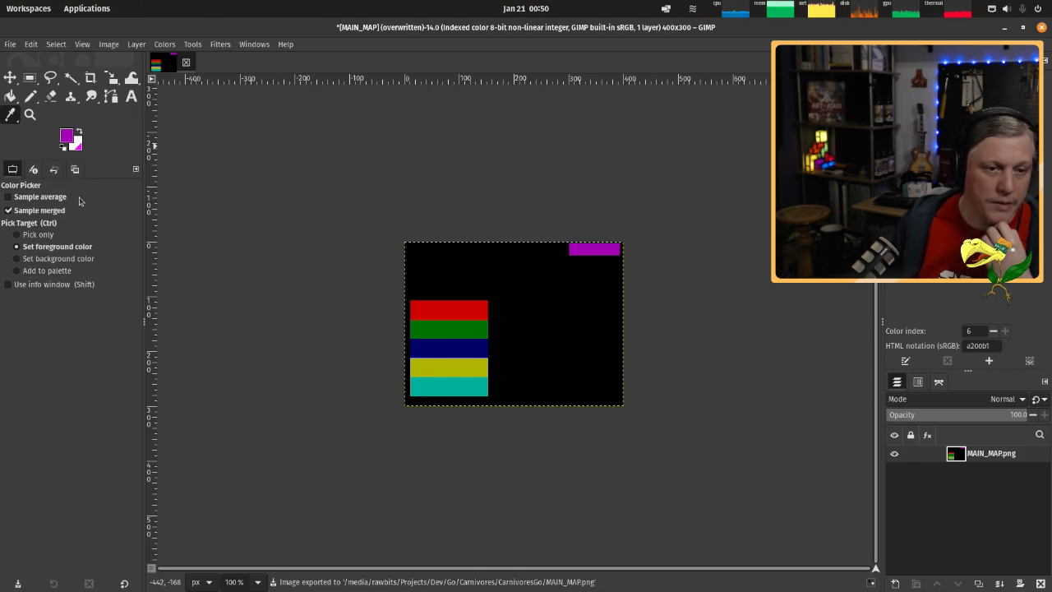
pyautogui.click(186, 63)
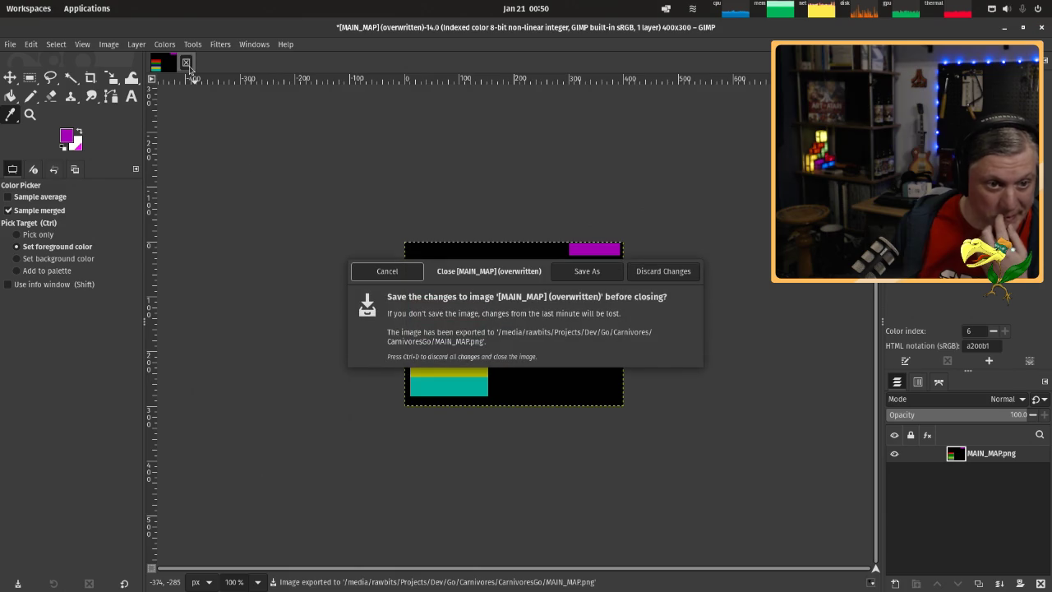
pyautogui.click(663, 271)
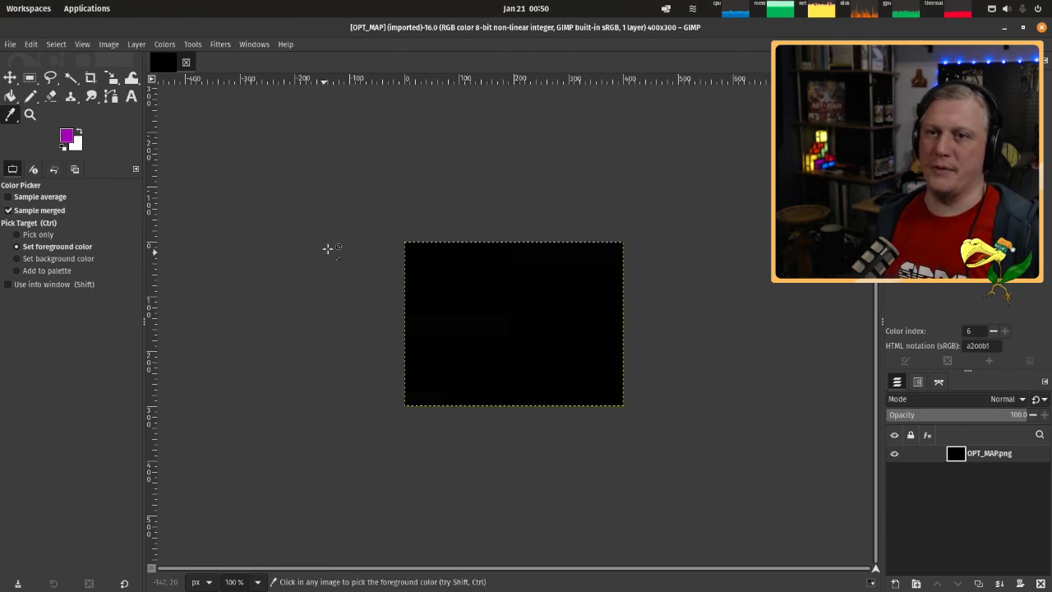
# Convert OPT_MAP to indexed colour mode.
pyautogui.click(109, 44)
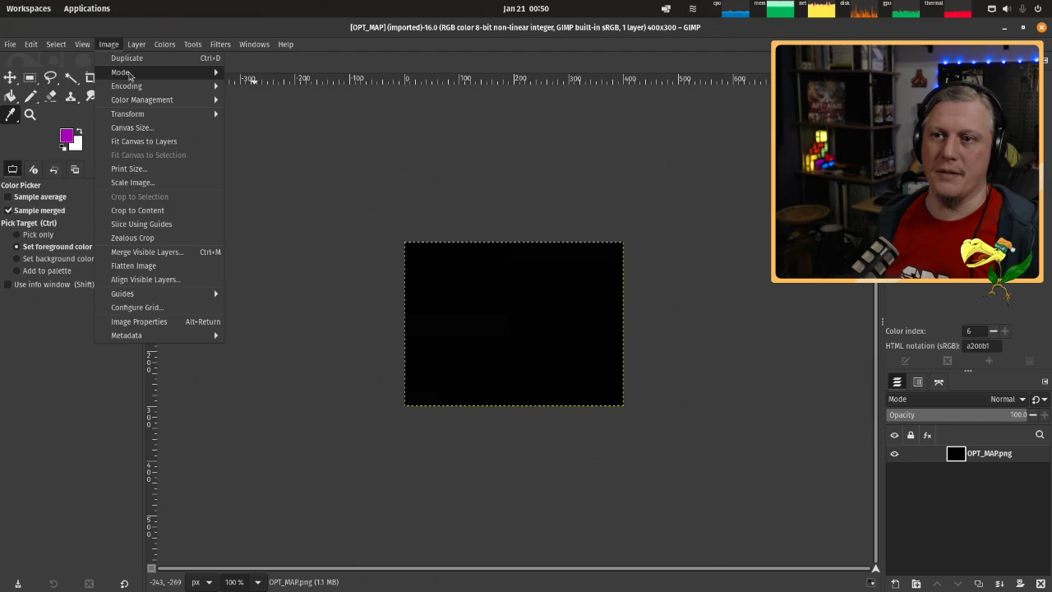
pyautogui.moveTo(120, 72)
pyautogui.click(248, 99)
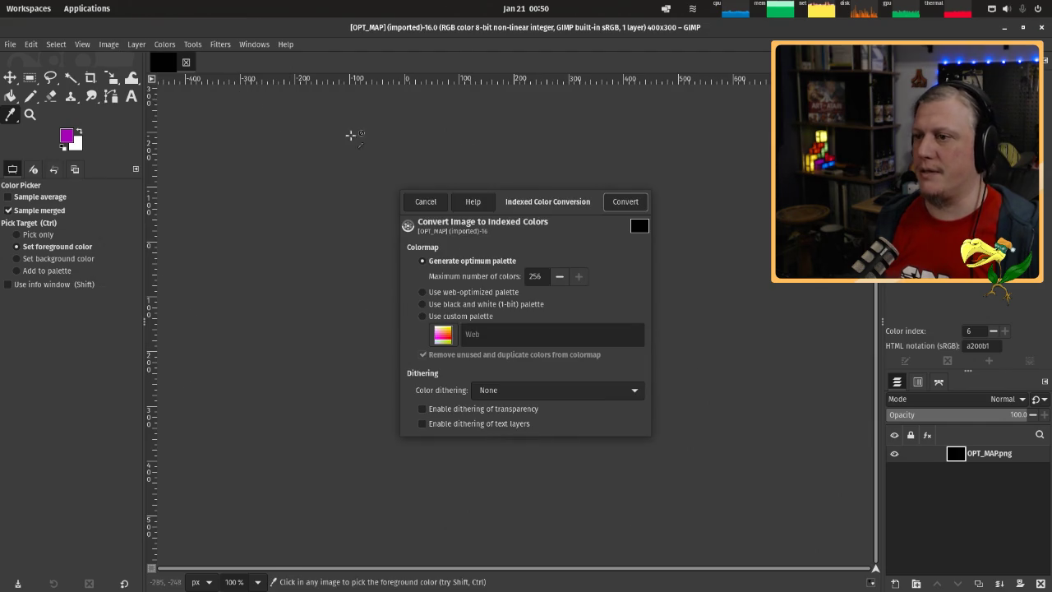
pyautogui.click(625, 201)
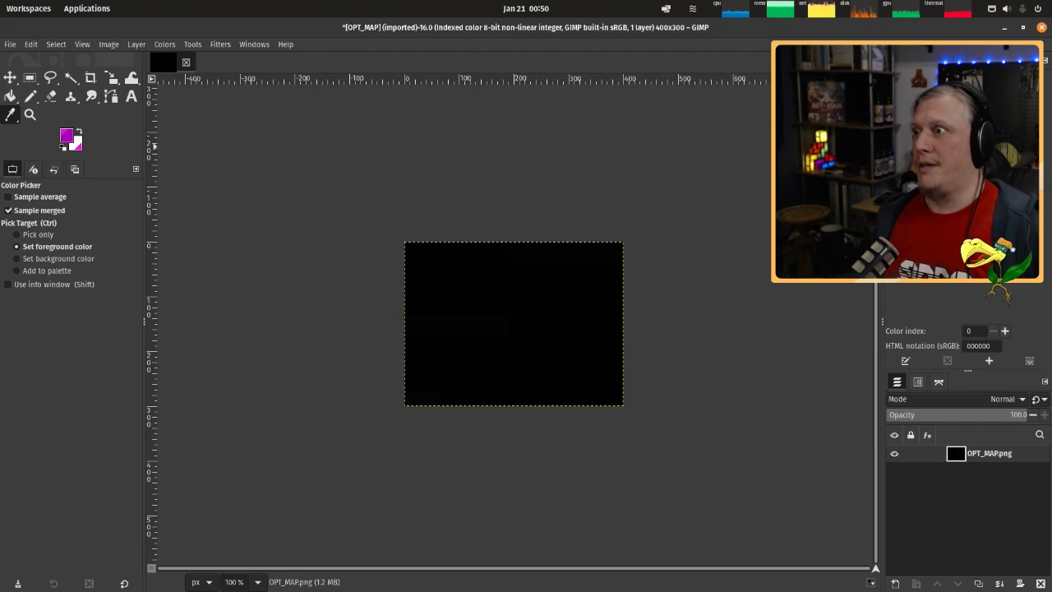
# Set colormap entry 1 to red and entry 2 to green 027102.
pyautogui.click(460, 324)
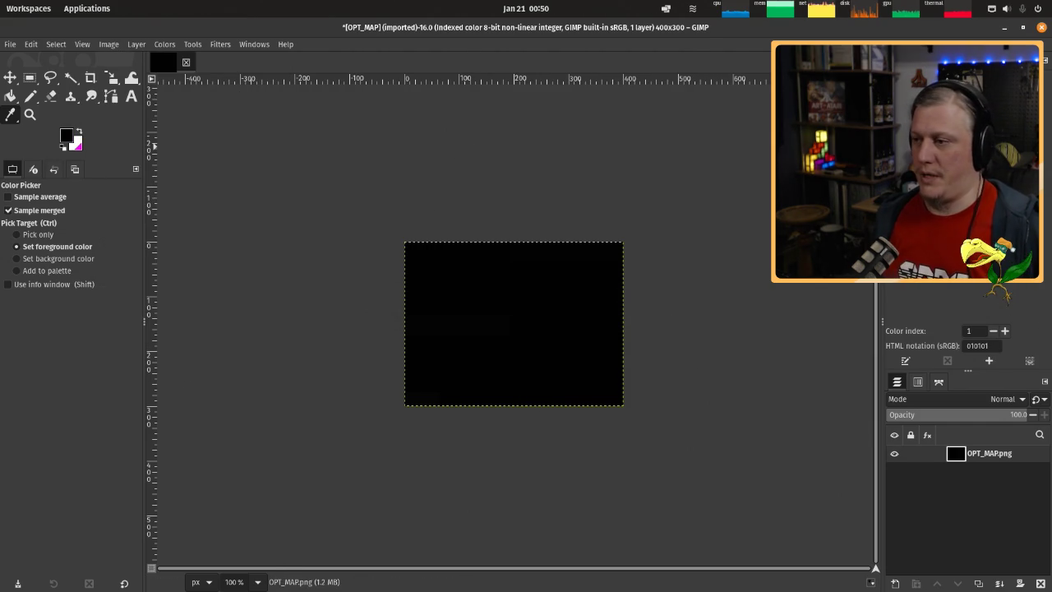
pyautogui.doubleClick(904, 271)
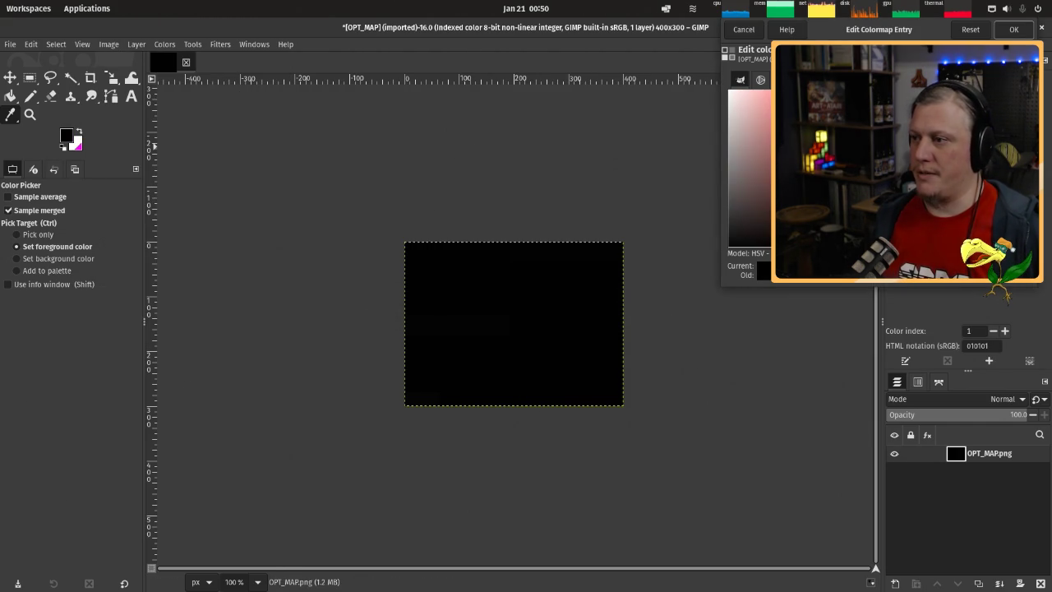
pyautogui.click(1013, 29)
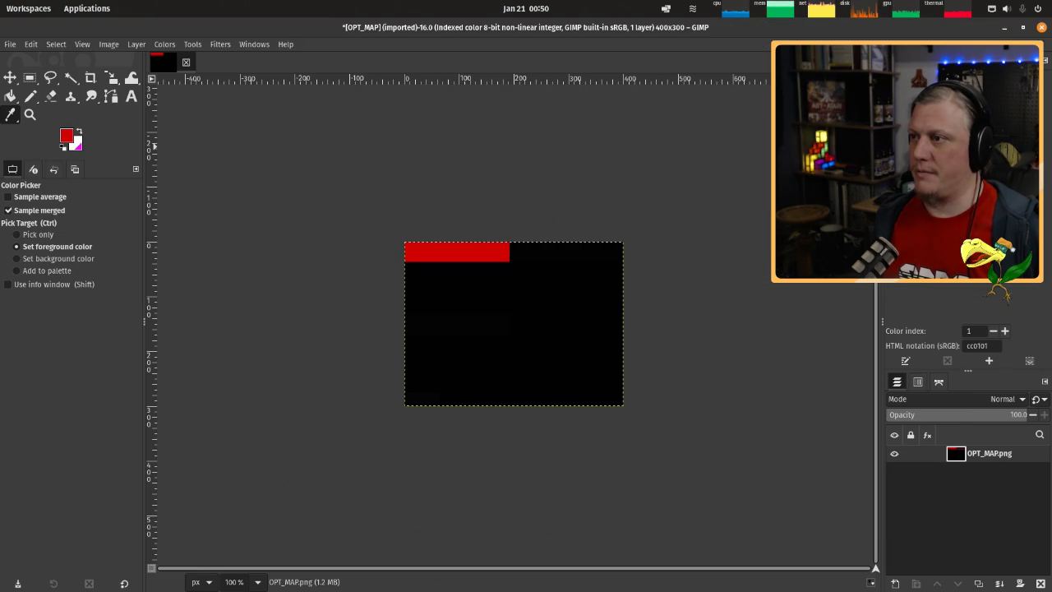
pyautogui.doubleClick(912, 271)
pyautogui.write('027102')
pyautogui.press('Return')
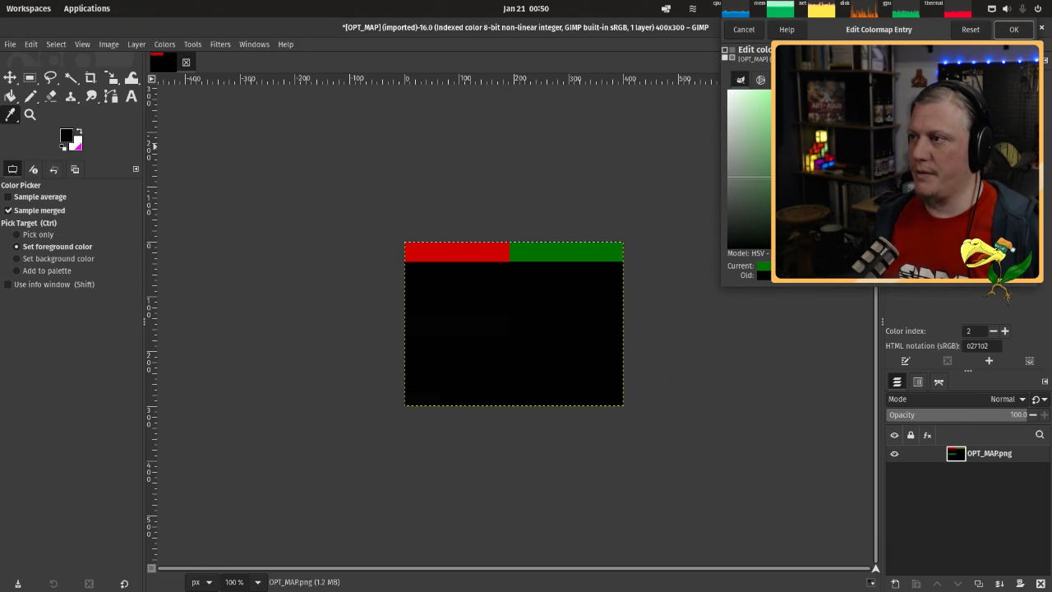
pyautogui.press('Return')
# Set colormap entry 3 to navy 030371 and enter b1b404 for entry 4.
pyautogui.doubleClick(924, 271)
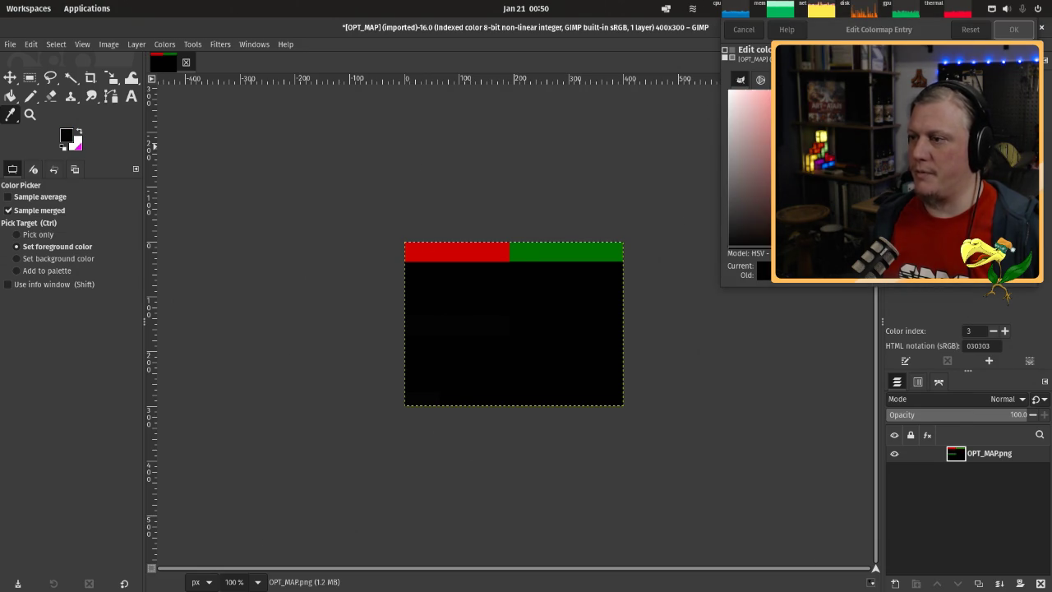
pyautogui.write('030371')
pyautogui.press('Return')
pyautogui.press('Return')
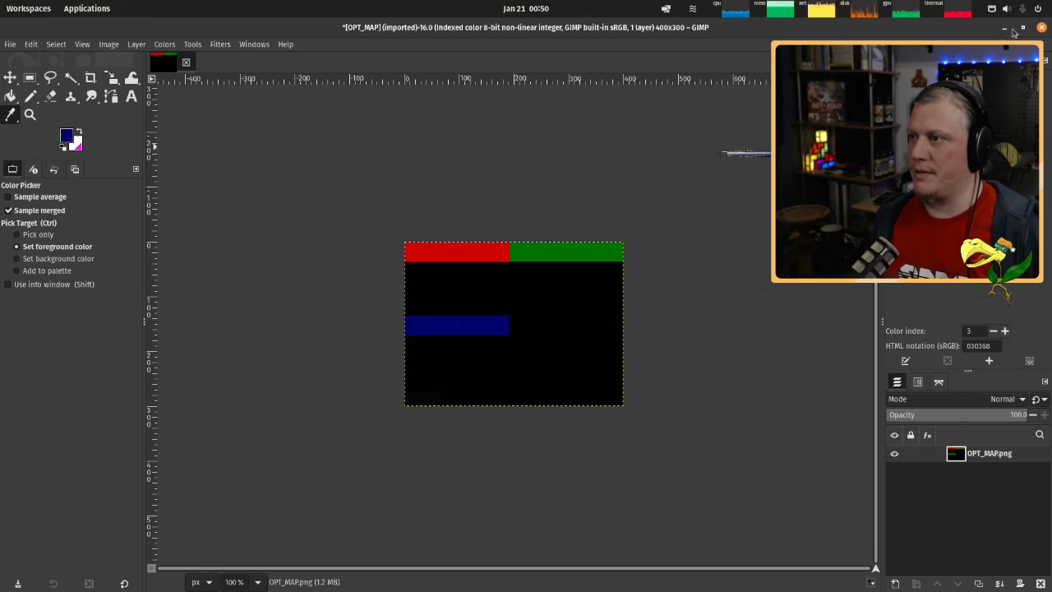
pyautogui.doubleClick(937, 271)
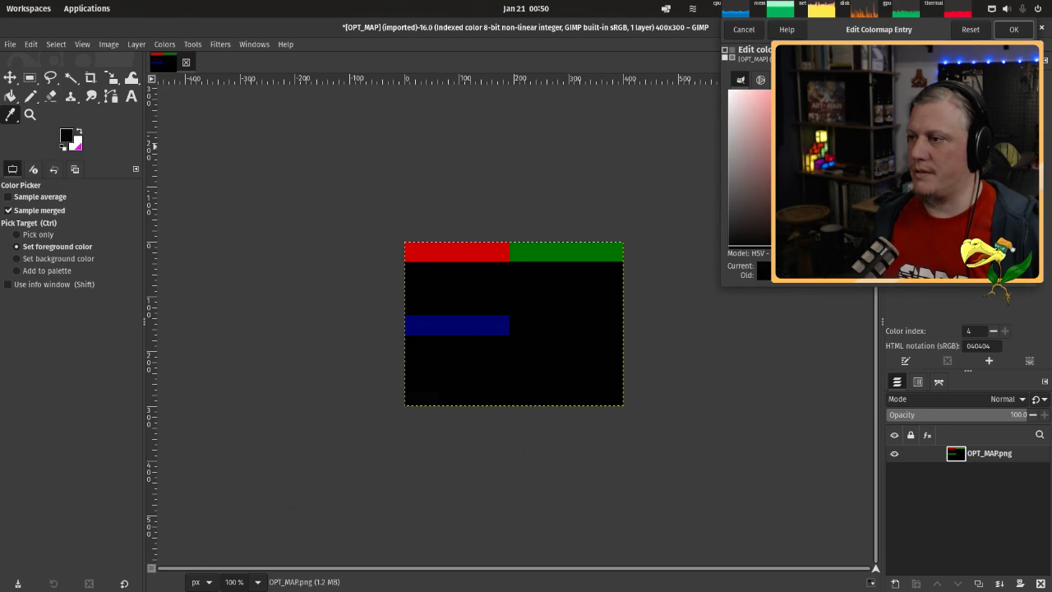
pyautogui.write('b1b404')
pyautogui.press('Return')
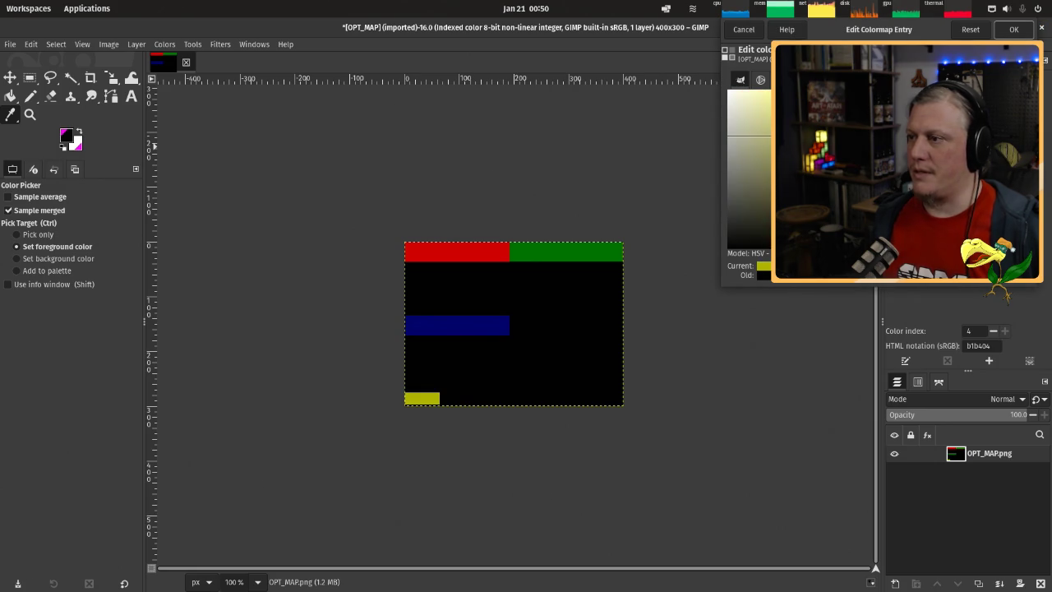
# Confirm olive-yellow b1b404 for OPT_MAP's bottom-left block.
pyautogui.click(1014, 29)
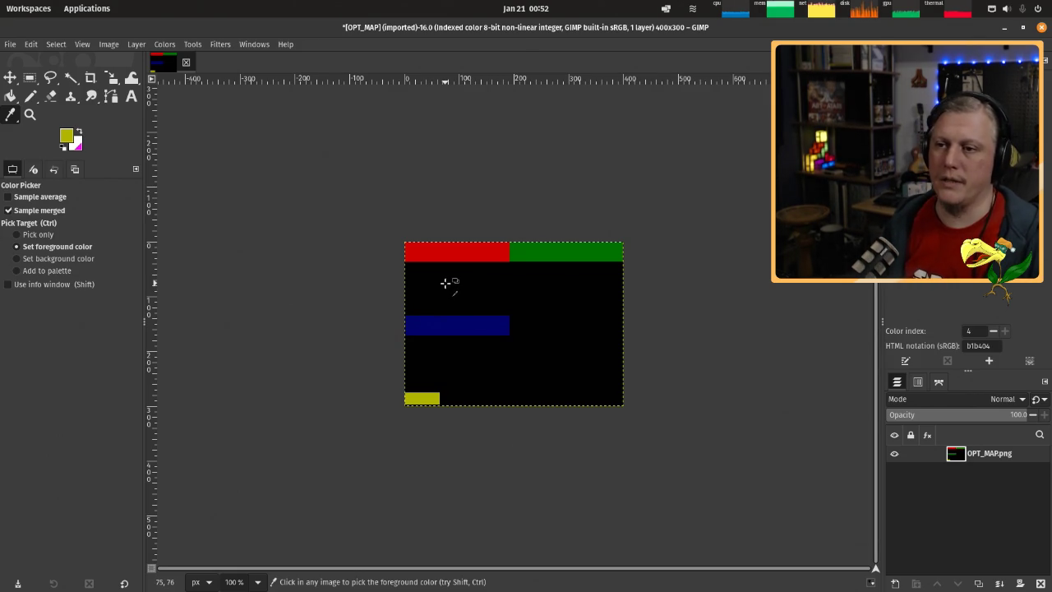
# Sample the black background, then overwrite OPT_MAP.png with the indexed recoloured image.
pyautogui.click(445, 284)
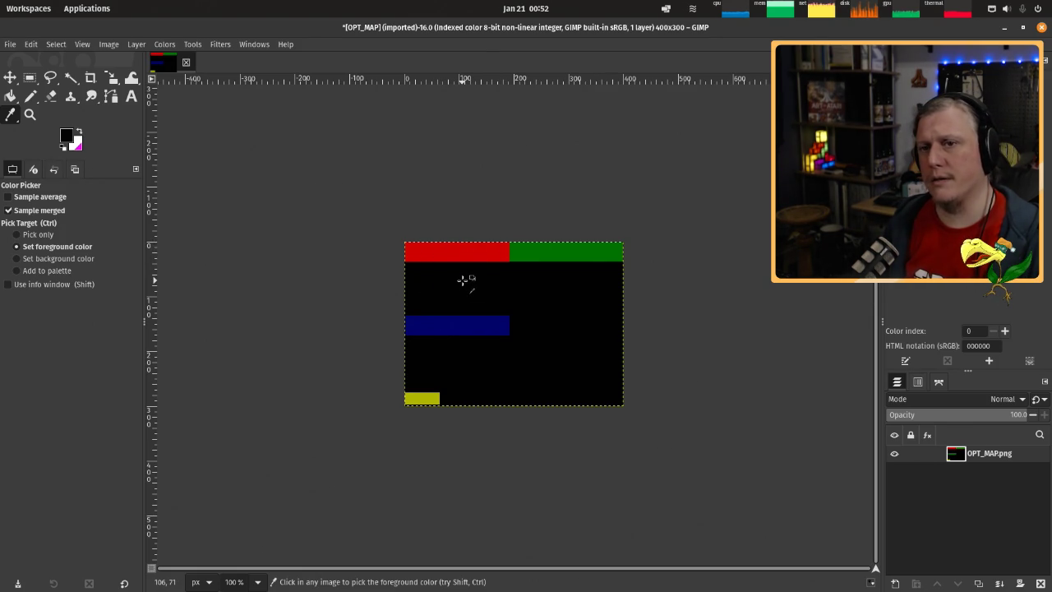
pyautogui.click(10, 44)
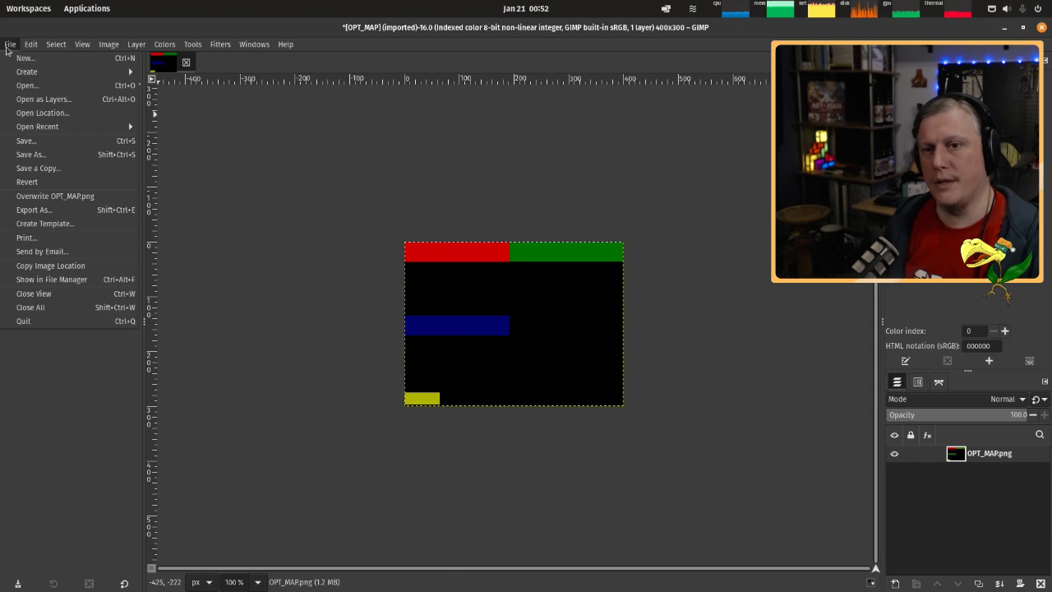
pyautogui.click(91, 197)
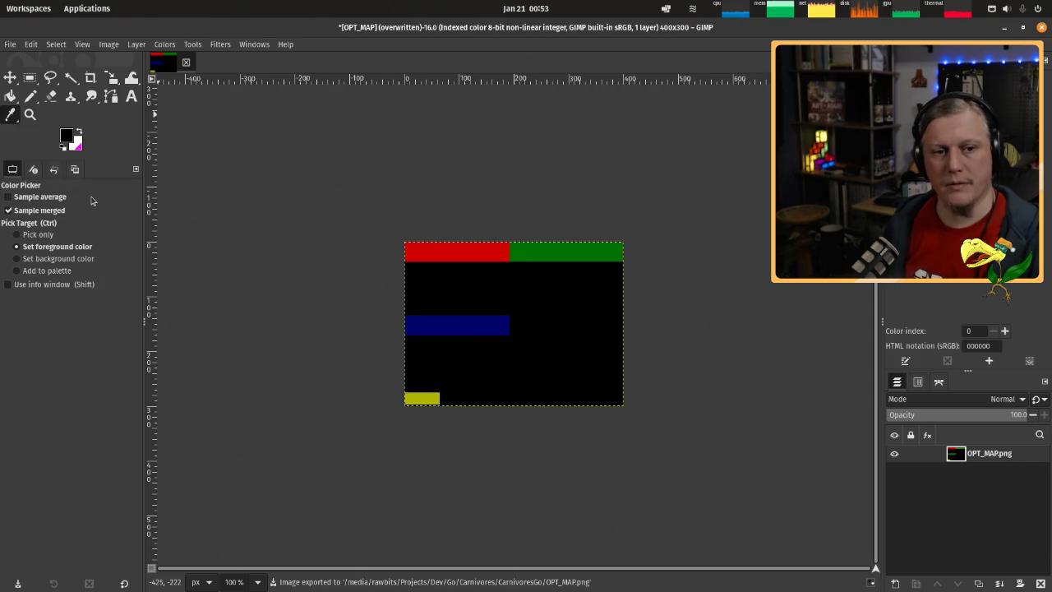